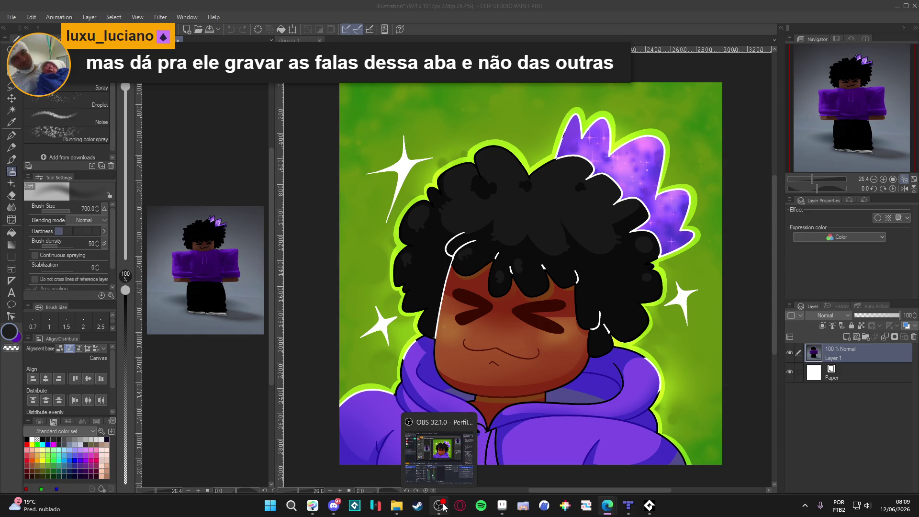
Bring the clouzza_1 portrait onto the canvas, glance at OBS, then return to Clip Studio
{"action": "left_click", "coordinate": [737, 236]}
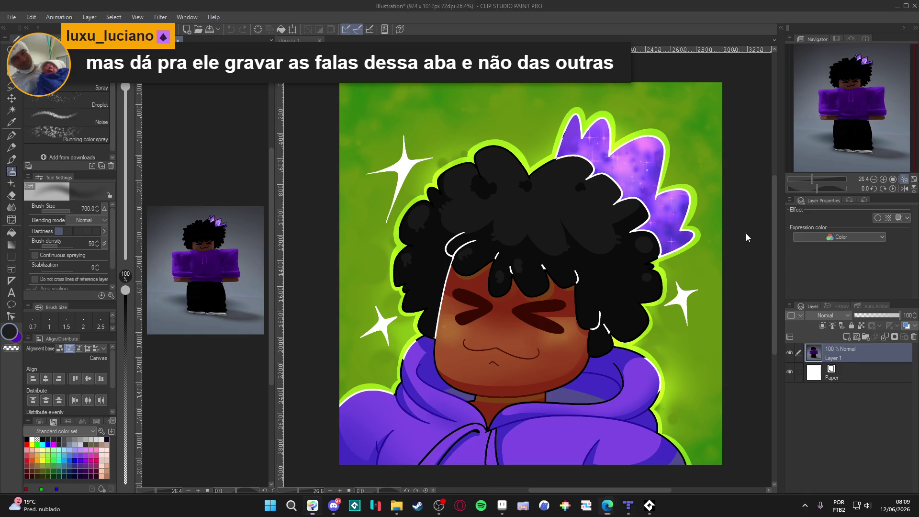
{"action": "scroll", "coordinate": [541, 414], "scroll_direction": "down", "scroll_amount": 1}
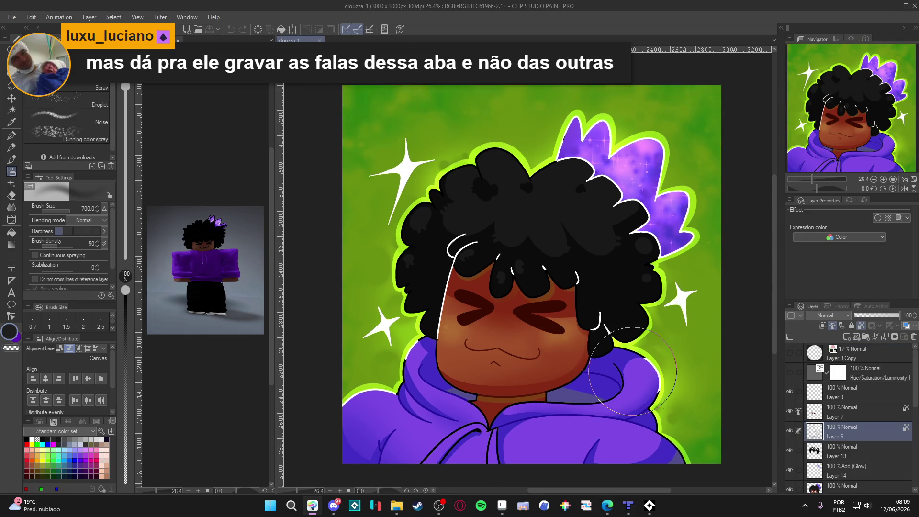
{"action": "left_click", "coordinate": [439, 505]}
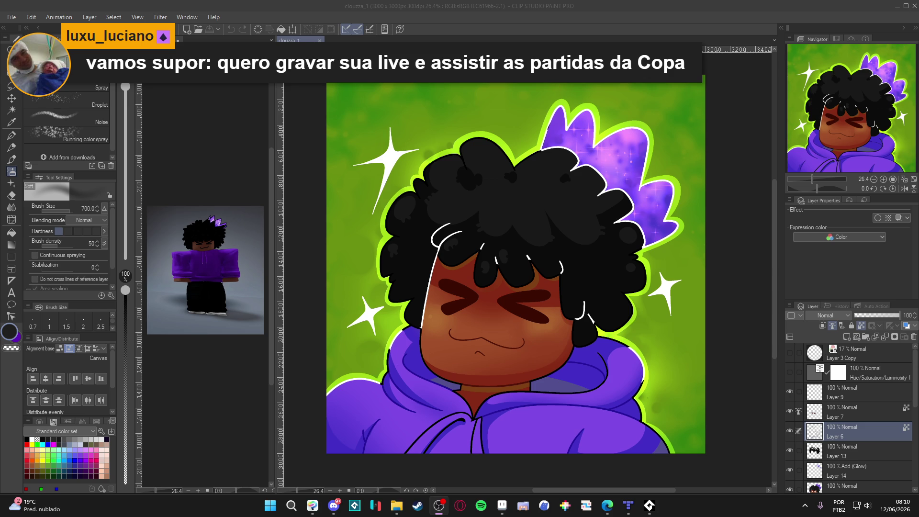
{"action": "key", "text": "alt+Tab"}
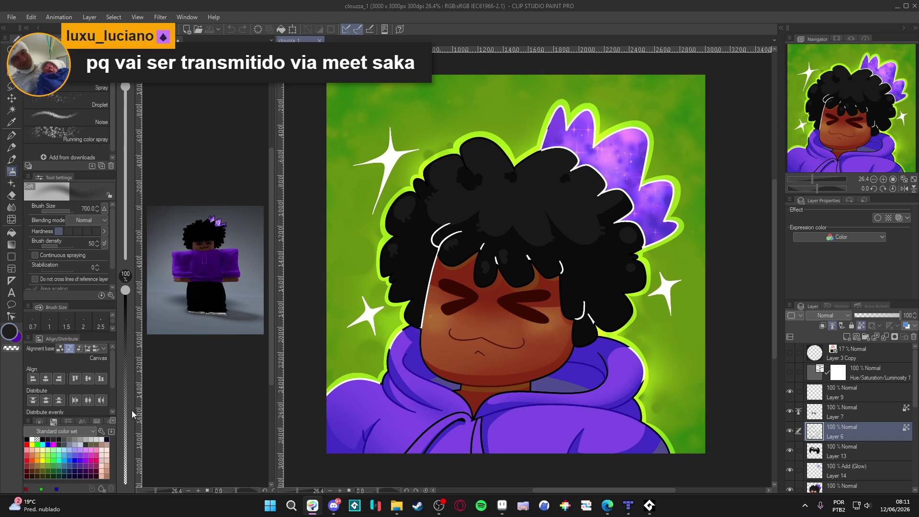
{"action": "mouse_move", "coordinate": [312, 504]}
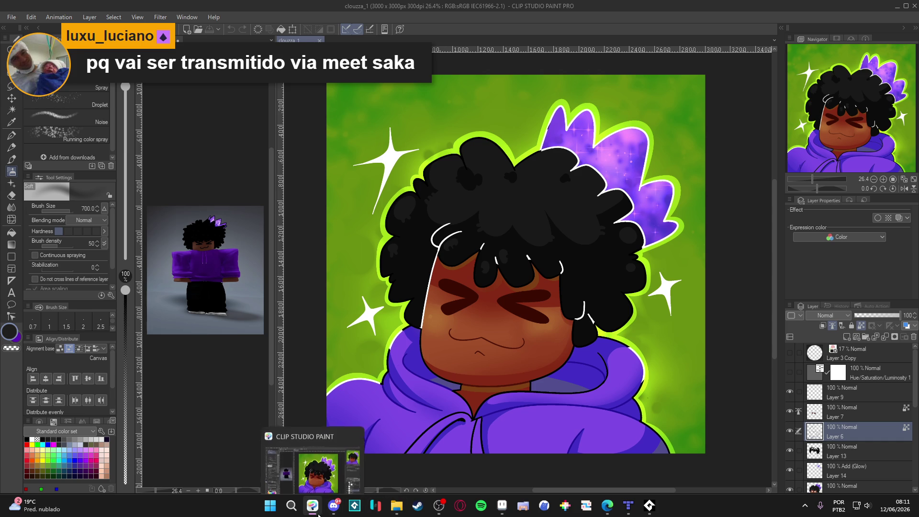
{"action": "left_click", "coordinate": [438, 504]}
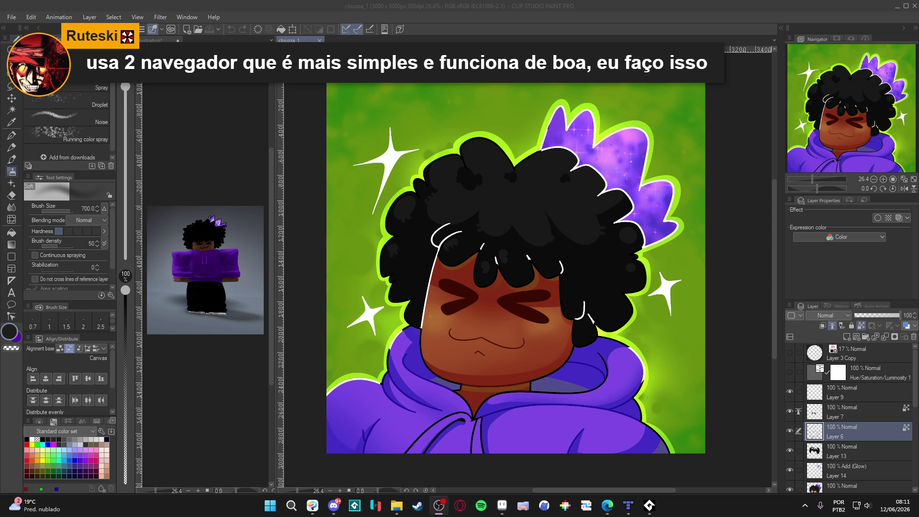
{"action": "key", "text": "alt+Tab"}
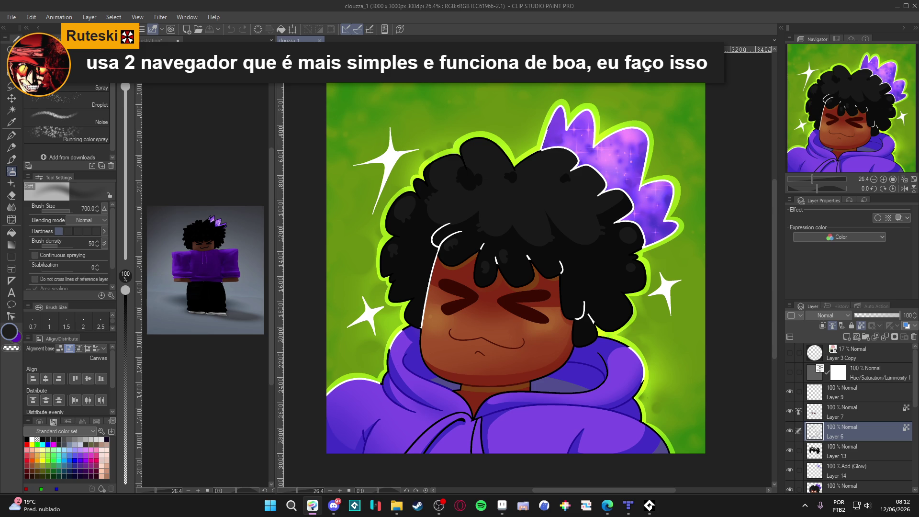
{"action": "left_click", "coordinate": [607, 505]}
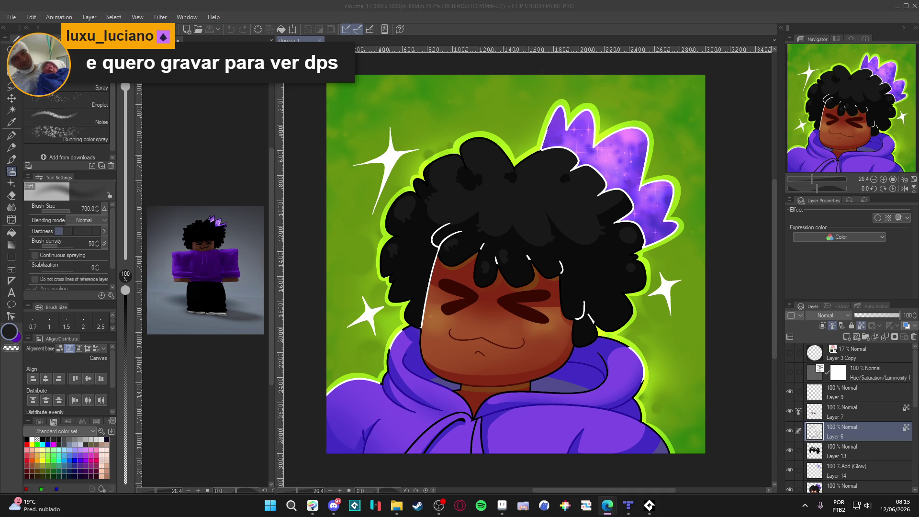
{"action": "left_click", "coordinate": [439, 504]}
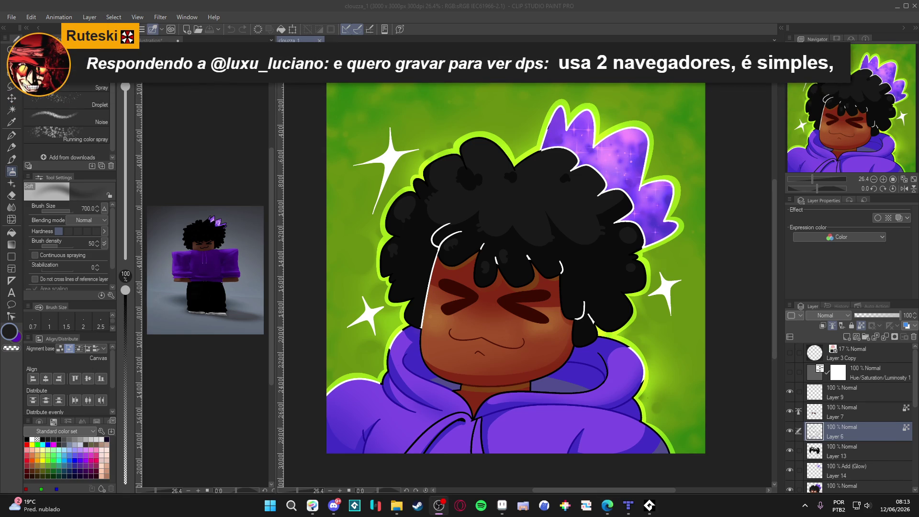
{"action": "key", "text": "alt+Tab"}
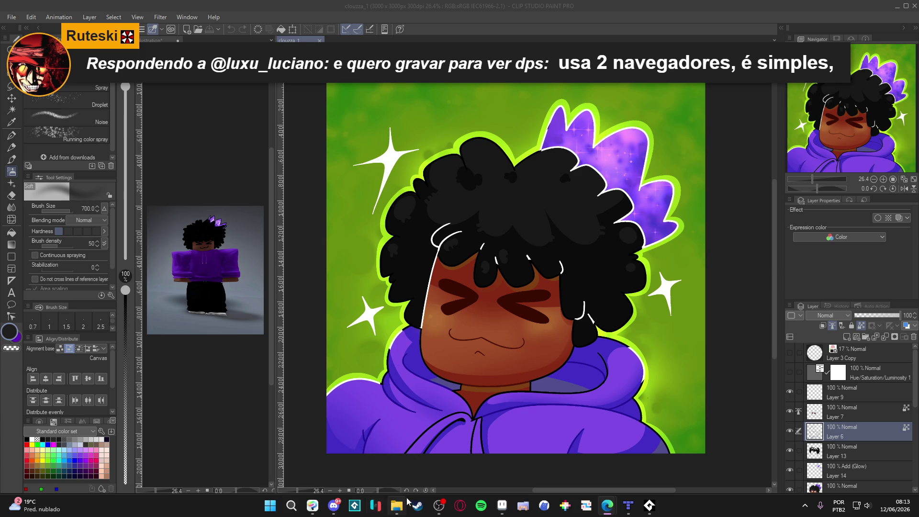
{"action": "key", "text": "alt+Tab"}
{"action": "key", "text": "alt+Tab"}
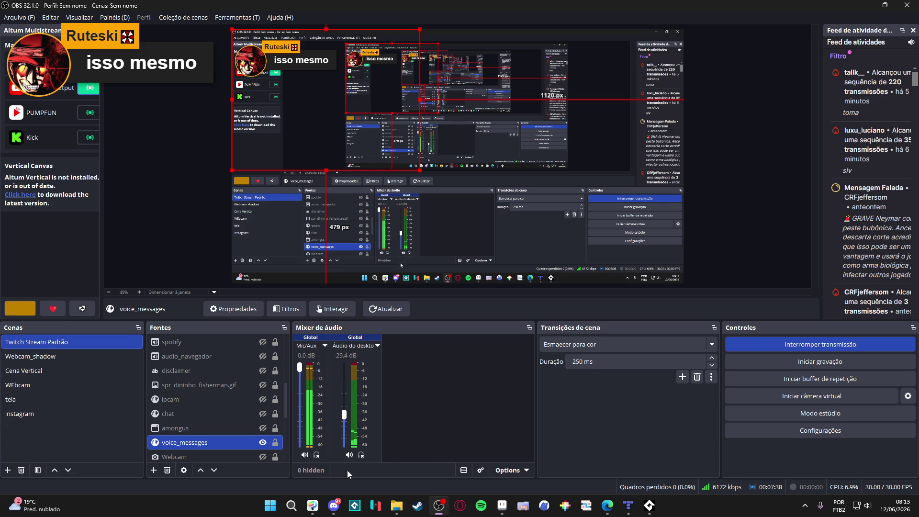
{"action": "left_click", "coordinate": [374, 347]}
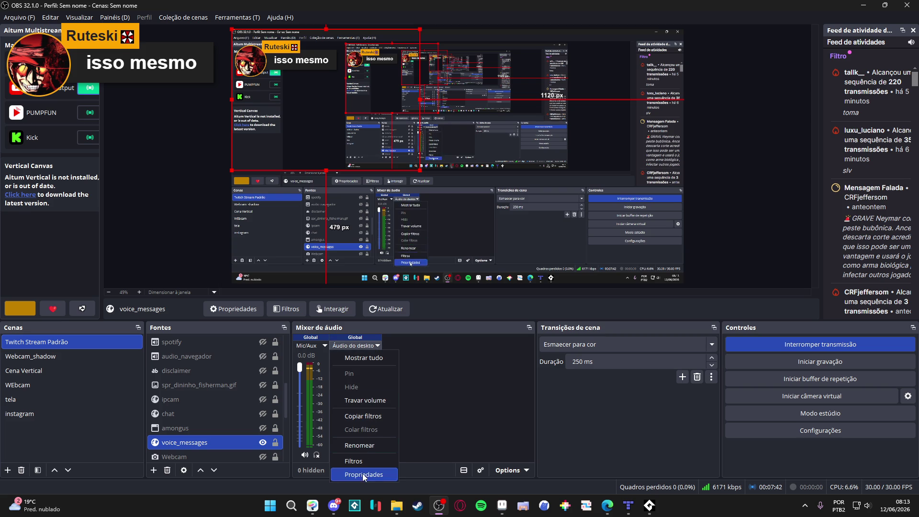
{"action": "left_click", "coordinate": [363, 474]}
{"action": "left_click", "coordinate": [439, 134]}
{"action": "left_click", "coordinate": [438, 134]}
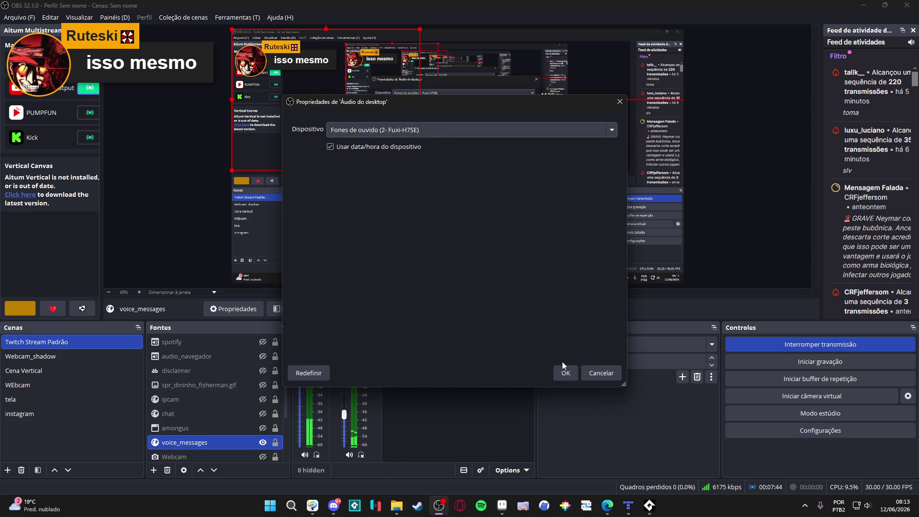
{"action": "left_click", "coordinate": [477, 131]}
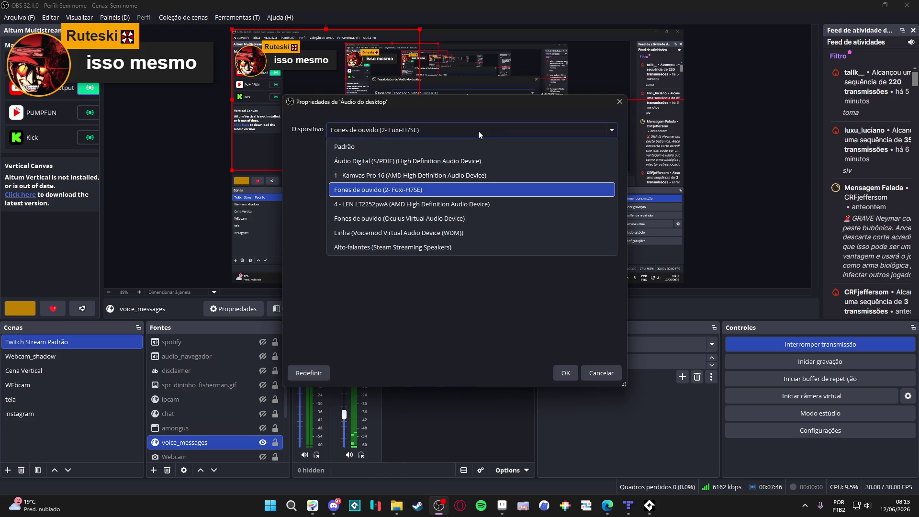
{"action": "left_click", "coordinate": [478, 130]}
{"action": "left_click", "coordinate": [602, 378]}
{"action": "key", "text": "alt+Tab"}
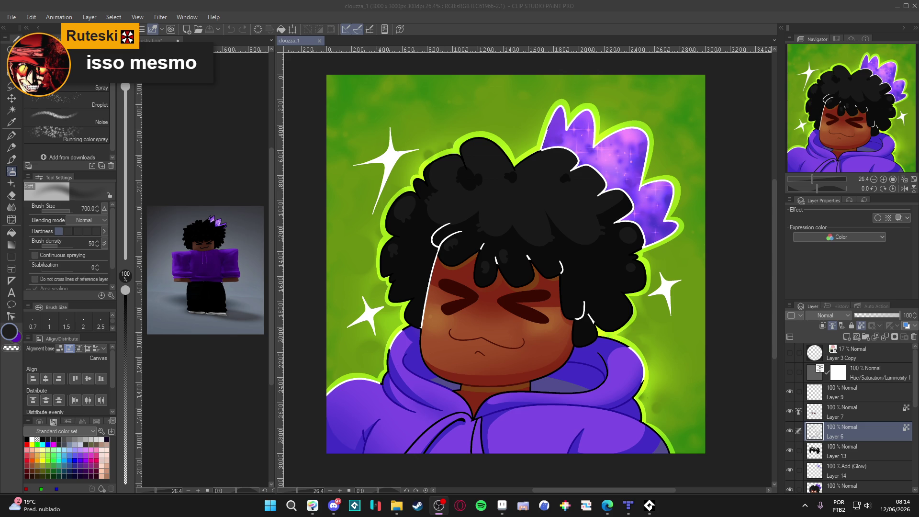
{"action": "key", "text": "alt+Tab"}
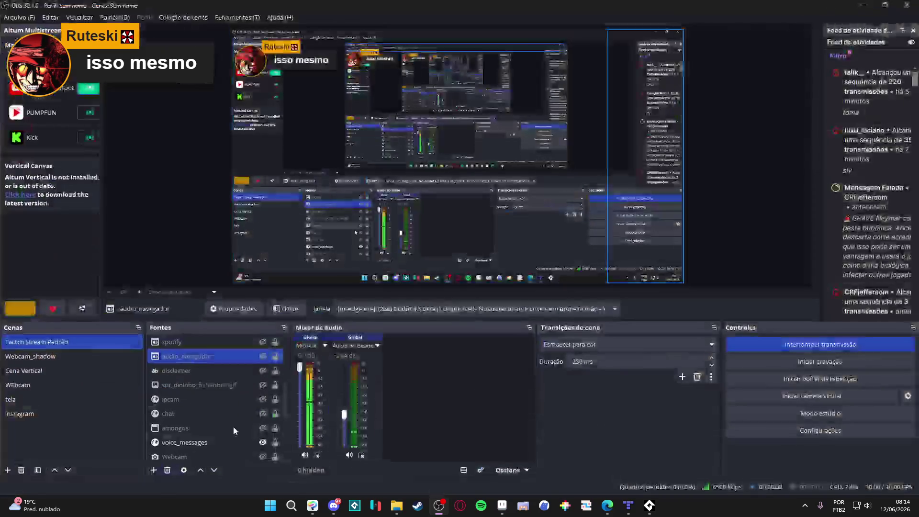
{"action": "left_click", "coordinate": [152, 471]}
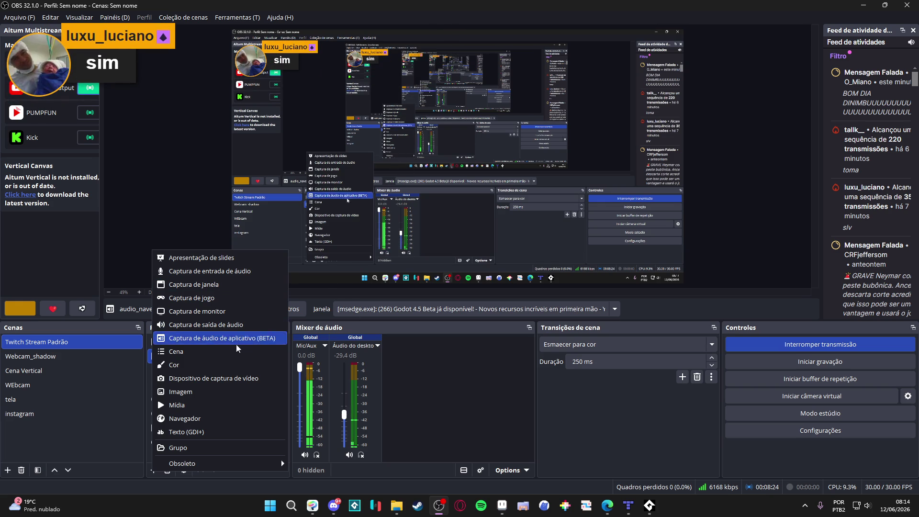
{"action": "key", "text": "Escape"}
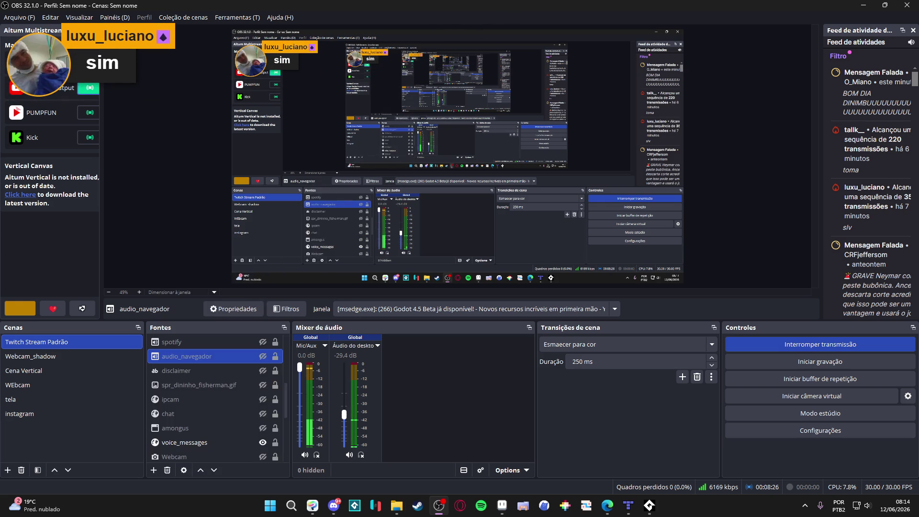
{"action": "key", "text": "alt+Tab"}
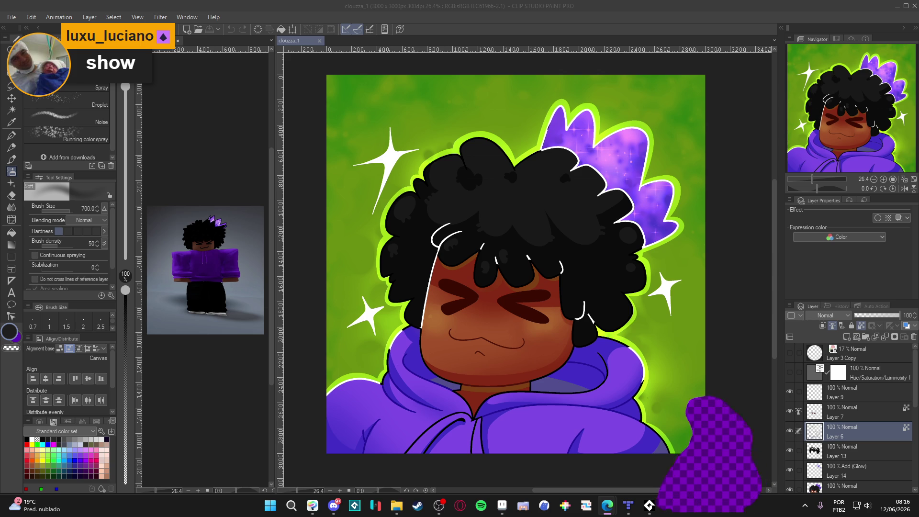
Collapse Folder 1 and hide the green background and the Layer 11 and 12 glows, keeping the gray Paper
{"action": "left_click", "coordinate": [790, 432]}
{"action": "left_click", "coordinate": [790, 432]}
{"action": "left_click", "coordinate": [791, 432]}
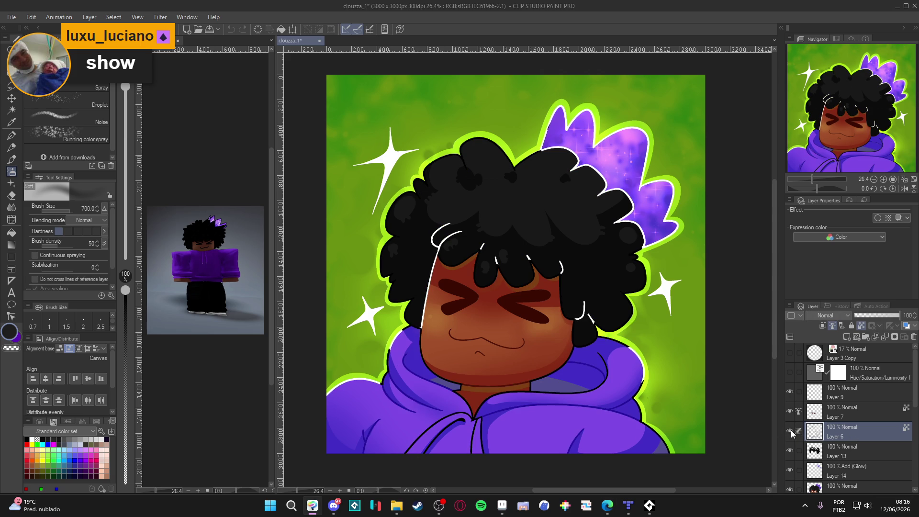
{"action": "scroll", "coordinate": [795, 447], "scroll_direction": "down", "scroll_amount": 5}
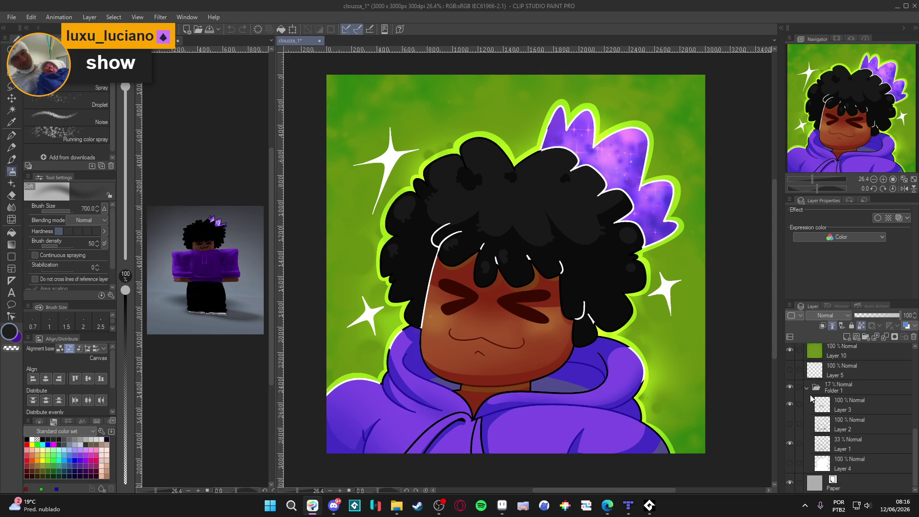
{"action": "left_click", "coordinate": [808, 388]}
{"action": "left_click", "coordinate": [790, 428]}
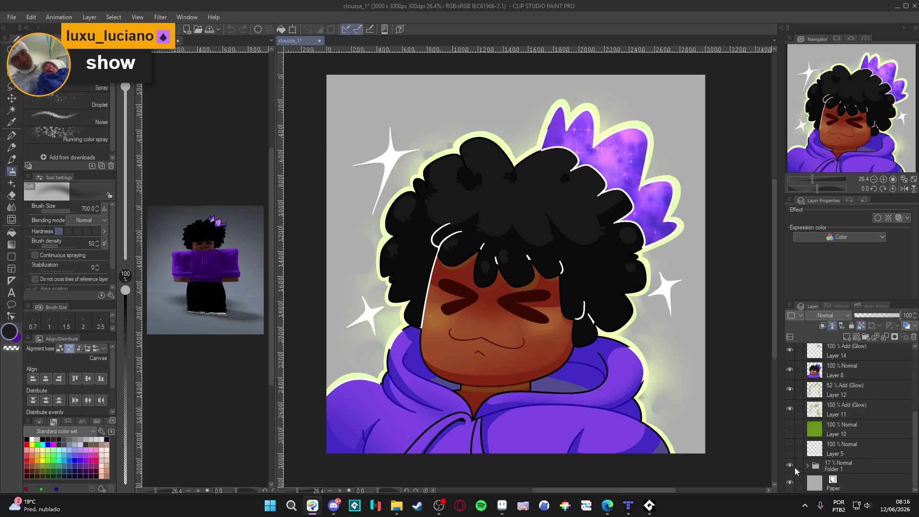
{"action": "left_click", "coordinate": [790, 483]}
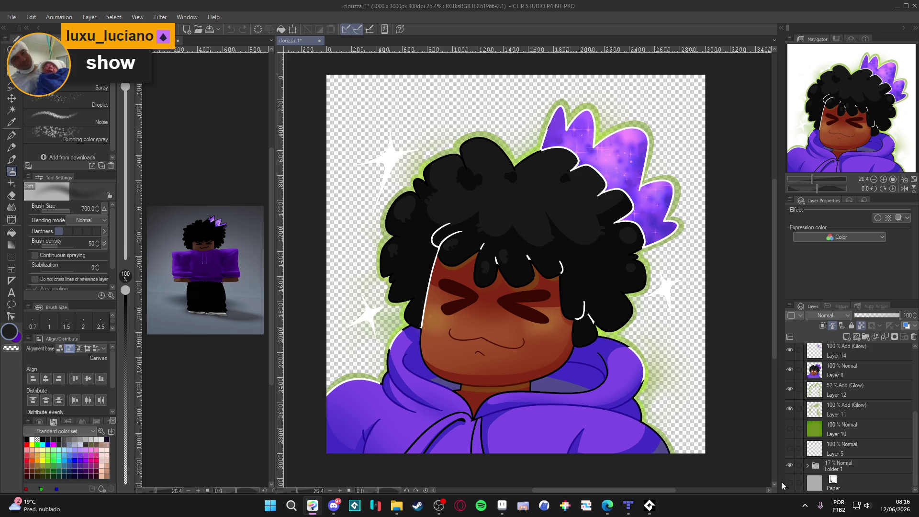
{"action": "left_click", "coordinate": [790, 483]}
{"action": "left_click", "coordinate": [790, 408]}
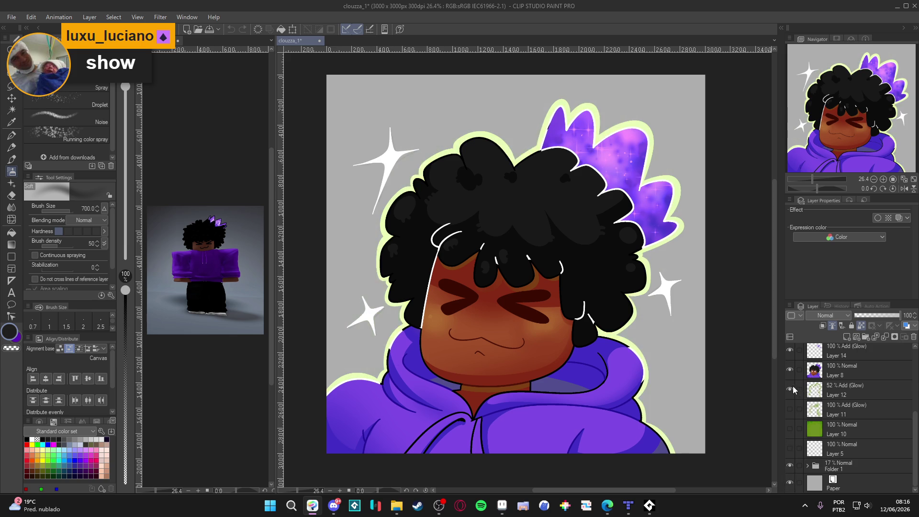
{"action": "left_click", "coordinate": [790, 389]}
Toggle the colour fills, Layer 6 and the Layer 14 crystal glow to compare their effect
{"action": "scroll", "coordinate": [792, 386], "scroll_direction": "up", "scroll_amount": 2}
{"action": "left_click", "coordinate": [788, 406]}
{"action": "left_click", "coordinate": [788, 406]}
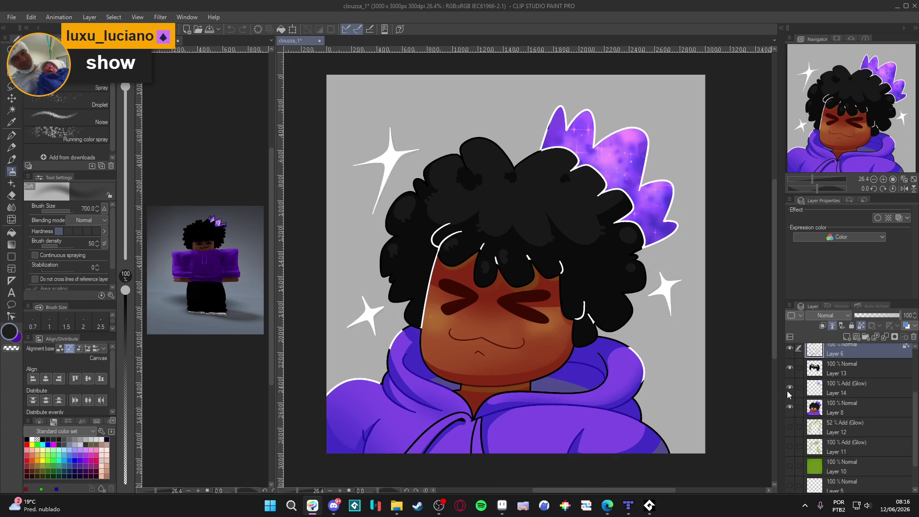
{"action": "scroll", "coordinate": [787, 391], "scroll_direction": "up", "scroll_amount": 1}
{"action": "left_click", "coordinate": [791, 377]}
{"action": "left_click", "coordinate": [790, 377]}
{"action": "double_click", "coordinate": [790, 378]}
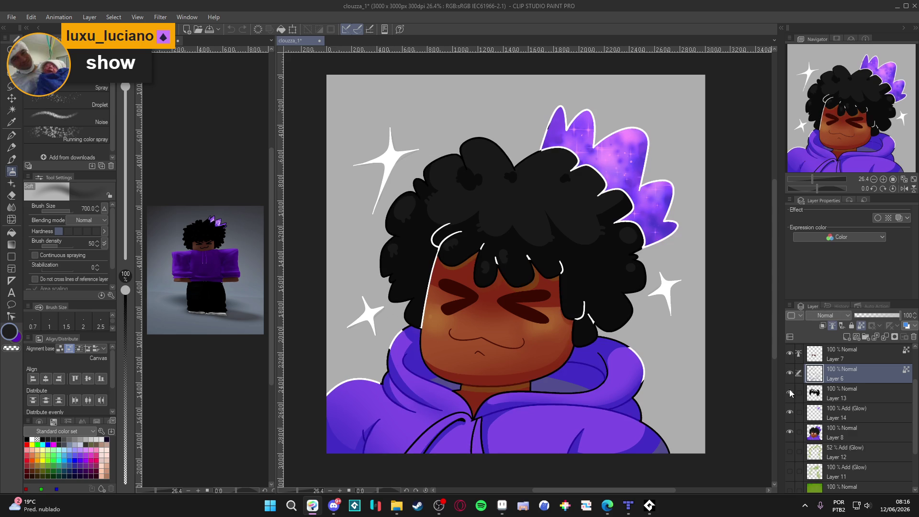
{"action": "left_click", "coordinate": [788, 431]}
{"action": "left_click", "coordinate": [788, 431]}
{"action": "left_click", "coordinate": [790, 411]}
{"action": "left_click", "coordinate": [791, 411]}
{"action": "left_click", "coordinate": [791, 411]}
{"action": "left_click", "coordinate": [791, 411]}
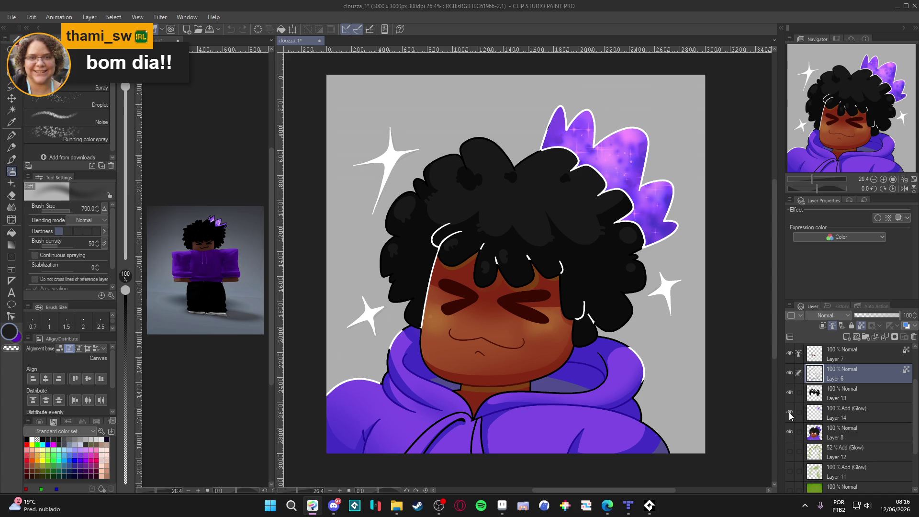
{"action": "left_click", "coordinate": [791, 376]}
{"action": "left_click", "coordinate": [790, 376]}
Expand Folder 1 and hide its colour layers by dragging down their eye icons
{"action": "scroll", "coordinate": [810, 397], "scroll_direction": "down", "scroll_amount": 3}
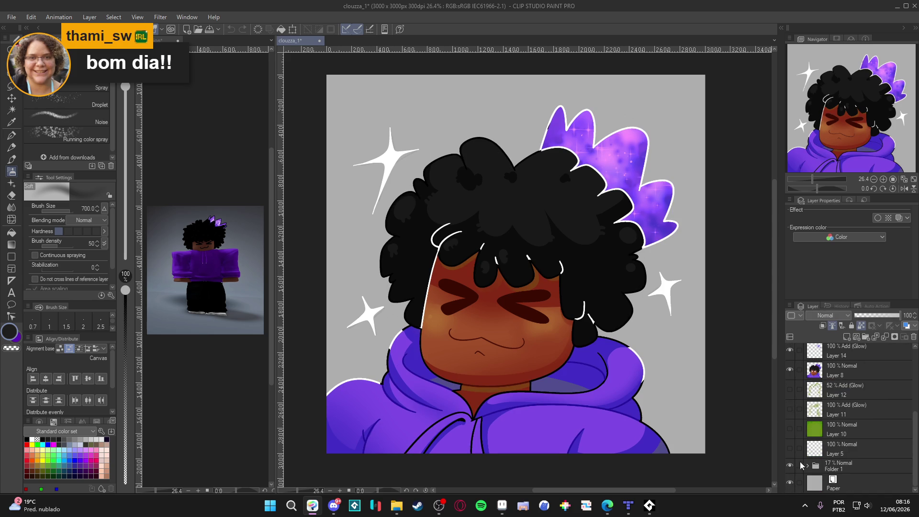
{"action": "left_click", "coordinate": [835, 464]}
{"action": "left_click", "coordinate": [806, 465]}
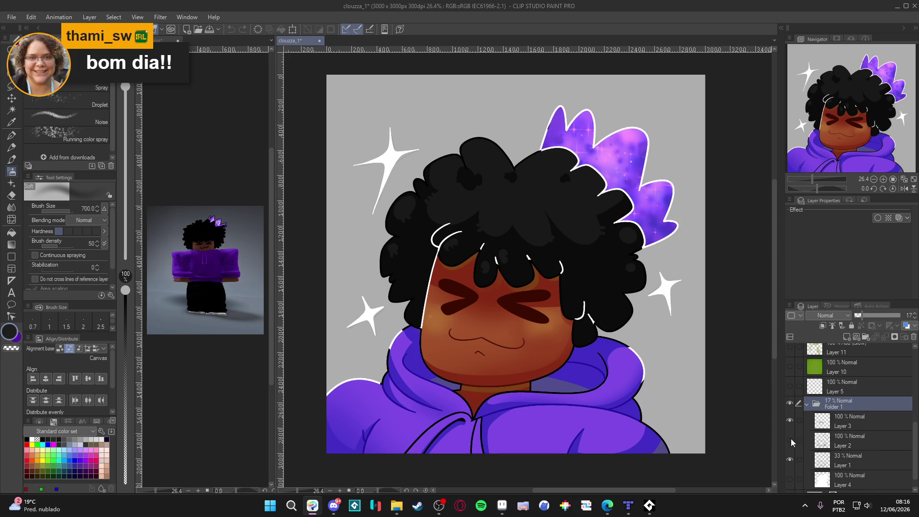
{"action": "scroll", "coordinate": [790, 439], "scroll_direction": "up", "scroll_amount": 5}
{"action": "left_click_drag", "start_coordinate": [789, 433], "coordinate": [794, 367]}
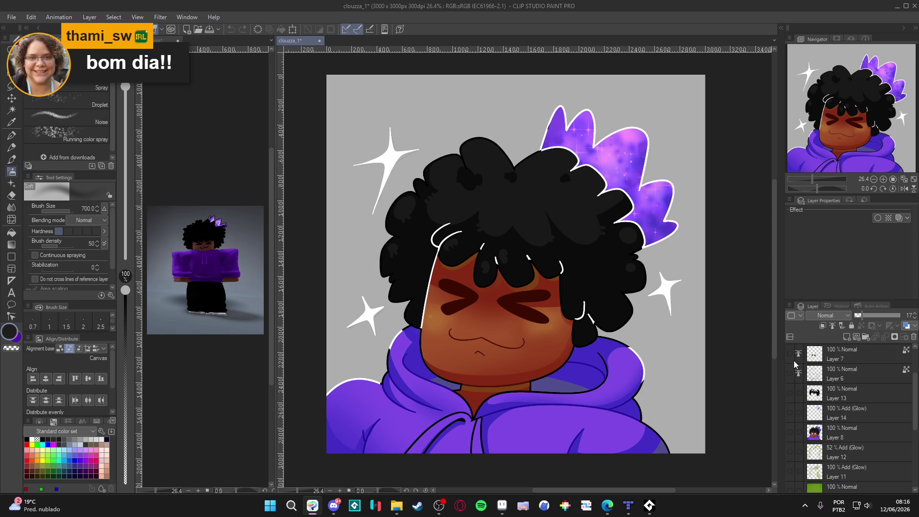
{"action": "scroll", "coordinate": [796, 388], "scroll_direction": "down", "scroll_amount": 5}
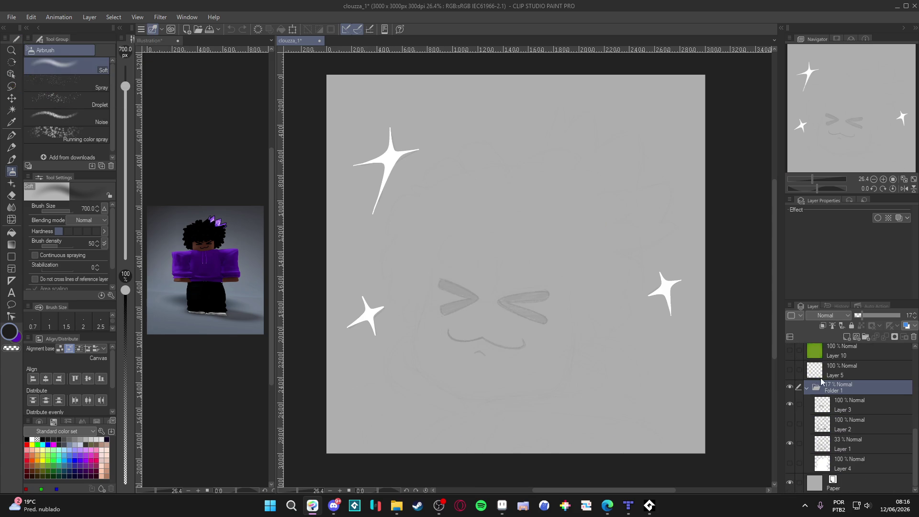
Show the character sketch on Layer 2 and select it, briefly checking Layer 4
{"action": "left_click", "coordinate": [790, 428]}
{"action": "left_click", "coordinate": [791, 462]}
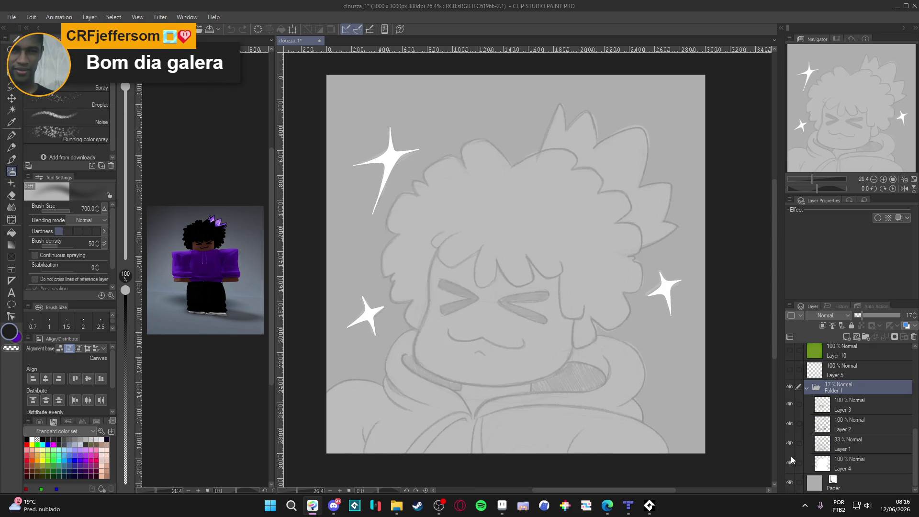
{"action": "left_click", "coordinate": [791, 462]}
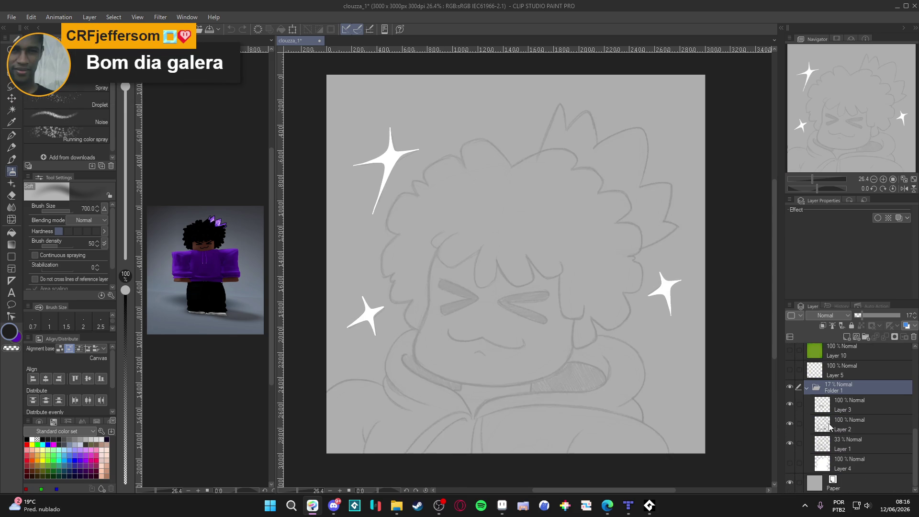
{"action": "left_click", "coordinate": [814, 428]}
Raise Folder 1's opacity to 100%
{"action": "scroll", "coordinate": [532, 332], "scroll_direction": "up", "scroll_amount": 1}
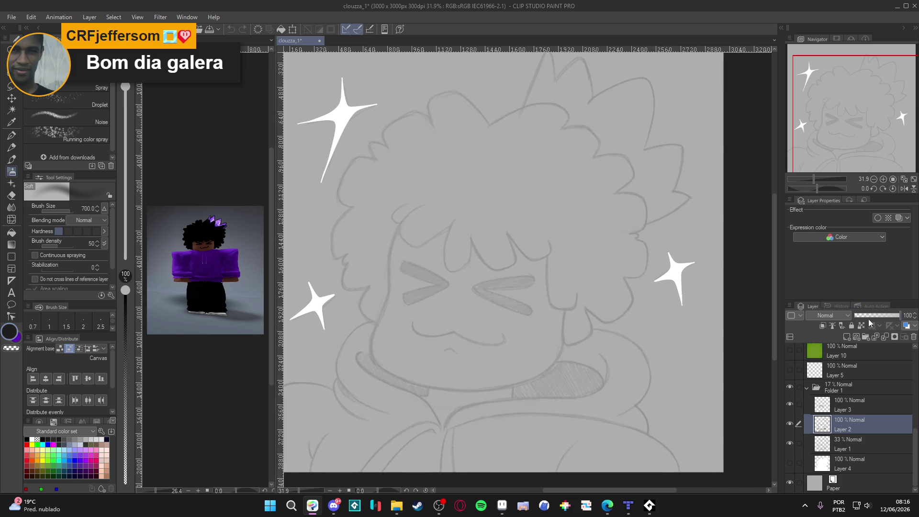
{"action": "left_click", "coordinate": [856, 387]}
{"action": "left_click", "coordinate": [882, 316]}
{"action": "left_click_drag", "start_coordinate": [882, 315], "coordinate": [908, 315]}
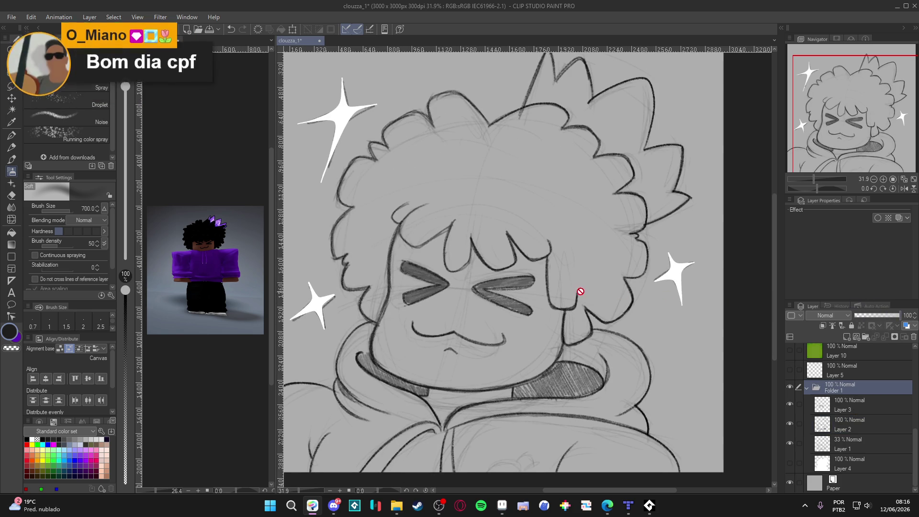
Duplicate Layer 2 as Layer 2 Copy and hide the original Layer 2
{"action": "scroll", "coordinate": [580, 305], "scroll_direction": "down", "scroll_amount": 1}
{"action": "left_click", "coordinate": [795, 402]}
{"action": "left_click", "coordinate": [788, 404]}
{"action": "left_click", "coordinate": [787, 405]}
{"action": "left_click", "coordinate": [830, 420]}
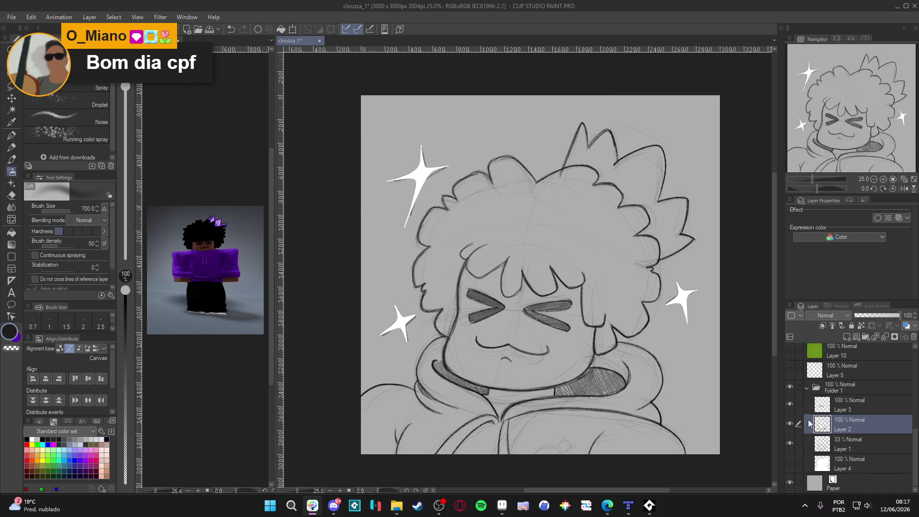
{"action": "right_click", "coordinate": [822, 423]}
{"action": "left_click", "coordinate": [856, 426]}
{"action": "right_click", "coordinate": [854, 425]}
{"action": "left_click", "coordinate": [865, 225]}
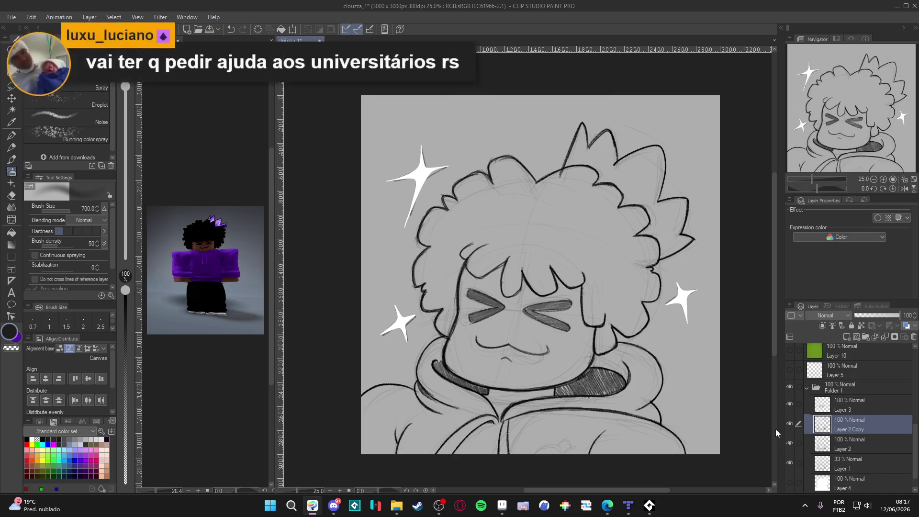
{"action": "left_click", "coordinate": [789, 444]}
{"action": "left_click", "coordinate": [788, 423]}
{"action": "left_click", "coordinate": [789, 423]}
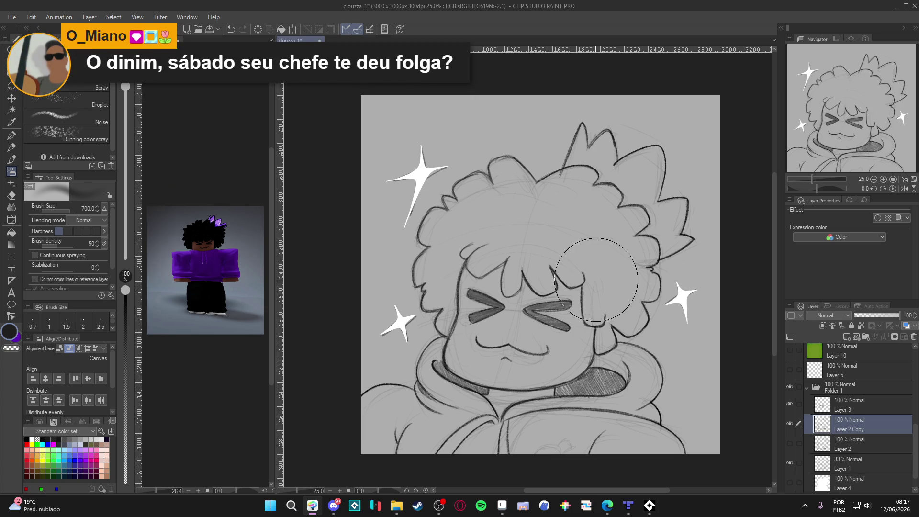
With the hard eraser at size 70, erase the left face contour and lighten the collar shading
{"action": "scroll", "coordinate": [574, 282], "scroll_direction": "up", "scroll_amount": 2}
{"action": "key", "text": "e"}
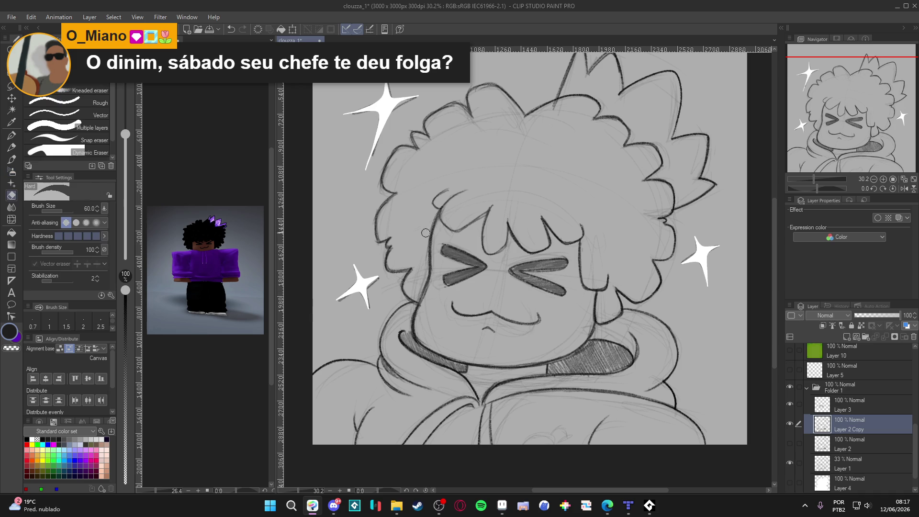
{"action": "key", "text": "bracketright"}
{"action": "left_click_drag", "start_coordinate": [437, 212], "coordinate": [412, 332]}
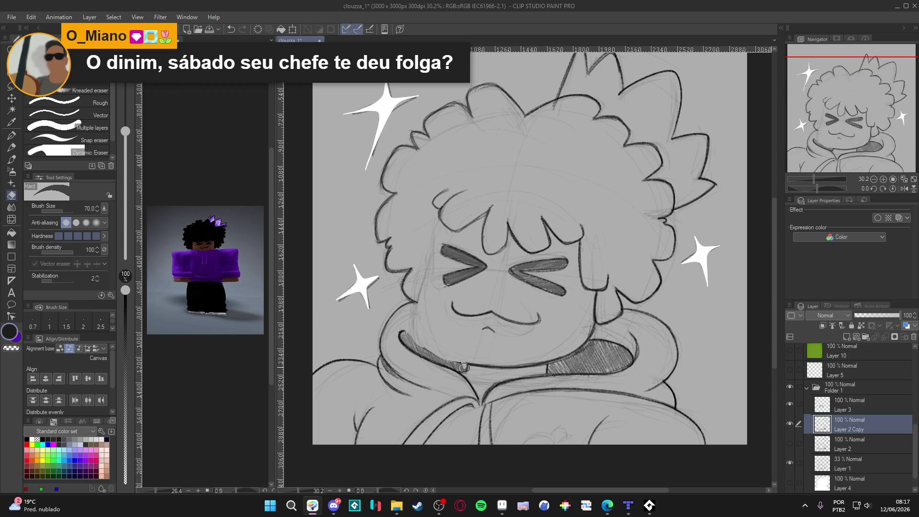
{"action": "mouse_move", "coordinate": [457, 368]}
{"action": "left_mouse_down"}
{"action": "mouse_move", "coordinate": [405, 337]}
{"action": "mouse_move", "coordinate": [462, 362]}
{"action": "mouse_move", "coordinate": [439, 360]}
{"action": "left_mouse_up"}
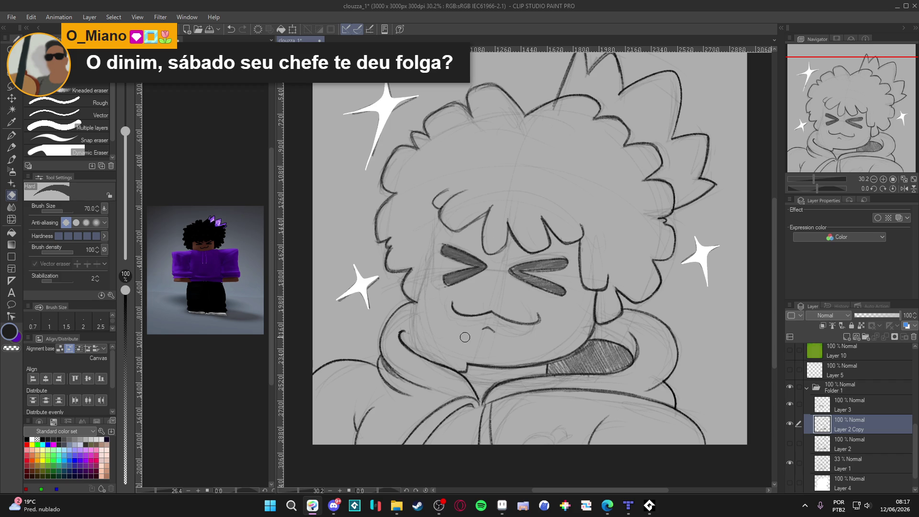
Sketch trial pencil strokes along the left cheek and jaw, then undo them
{"action": "key", "text": "p"}
{"action": "key", "text": "p"}
{"action": "left_click", "coordinate": [789, 424]}
{"action": "left_click", "coordinate": [789, 423]}
{"action": "left_click_drag", "start_coordinate": [689, 393], "coordinate": [673, 396]}
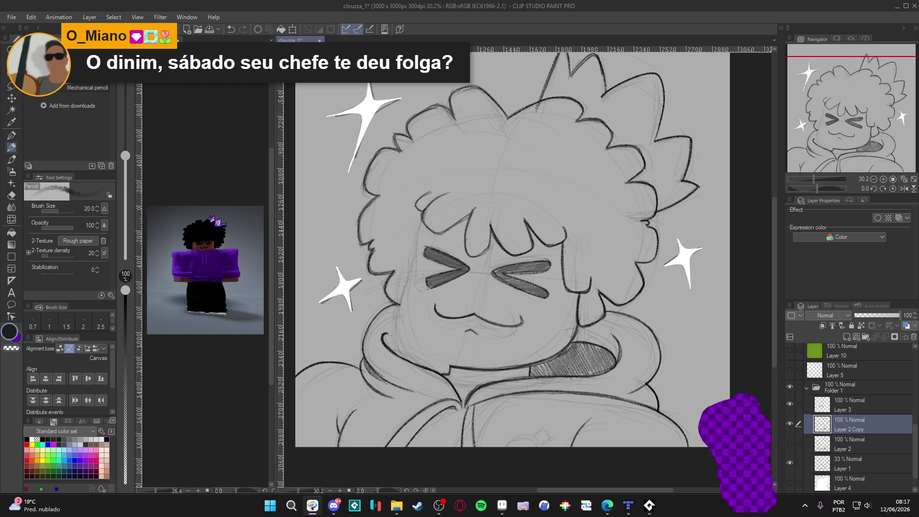
{"action": "left_click_drag", "start_coordinate": [416, 237], "coordinate": [417, 340]}
{"action": "mouse_move", "coordinate": [411, 308]}
{"action": "left_mouse_down"}
{"action": "mouse_move", "coordinate": [437, 359]}
{"action": "mouse_move", "coordinate": [452, 364]}
{"action": "mouse_move", "coordinate": [435, 363]}
{"action": "mouse_move", "coordinate": [447, 363]}
{"action": "left_mouse_up"}
{"action": "key", "text": "ctrl+z"}
{"action": "key", "text": "ctrl+z"}
{"action": "key", "text": "ctrl+z"}
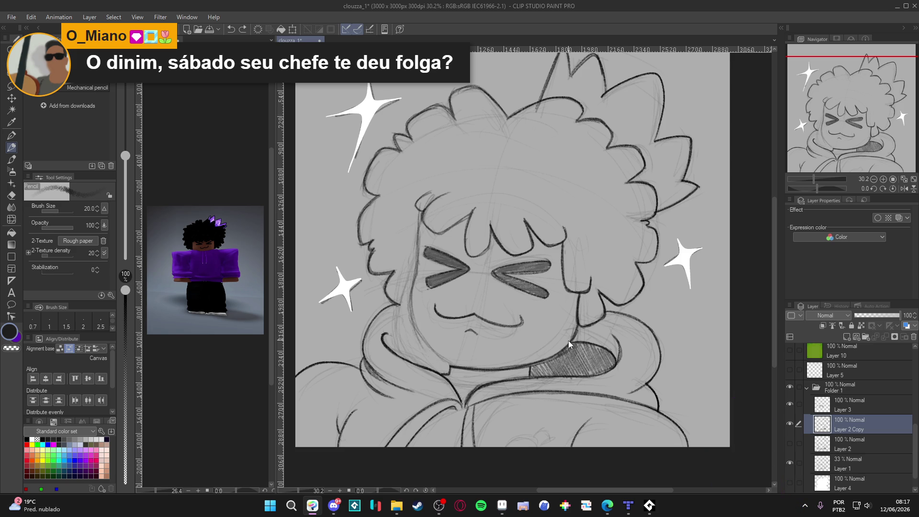
{"action": "key", "text": "ctrl+z"}
{"action": "key", "text": "ctrl+z"}
{"action": "key", "text": "ctrl+z"}
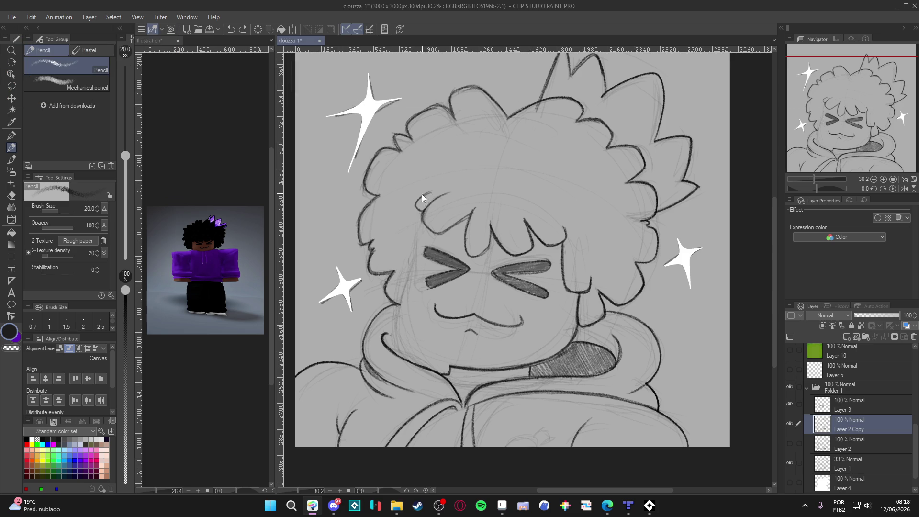
Redraw the left face edge down to the jaw in pencil and rework the chin line
{"action": "left_click_drag", "start_coordinate": [419, 235], "coordinate": [412, 326]}
{"action": "left_click_drag", "start_coordinate": [417, 290], "coordinate": [415, 331]}
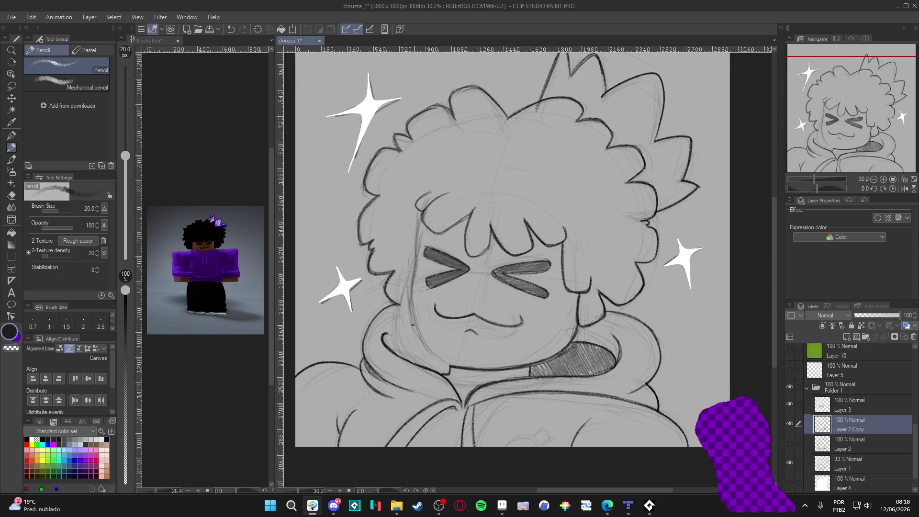
{"action": "key", "text": "e"}
{"action": "left_click_drag", "start_coordinate": [454, 362], "coordinate": [524, 359]}
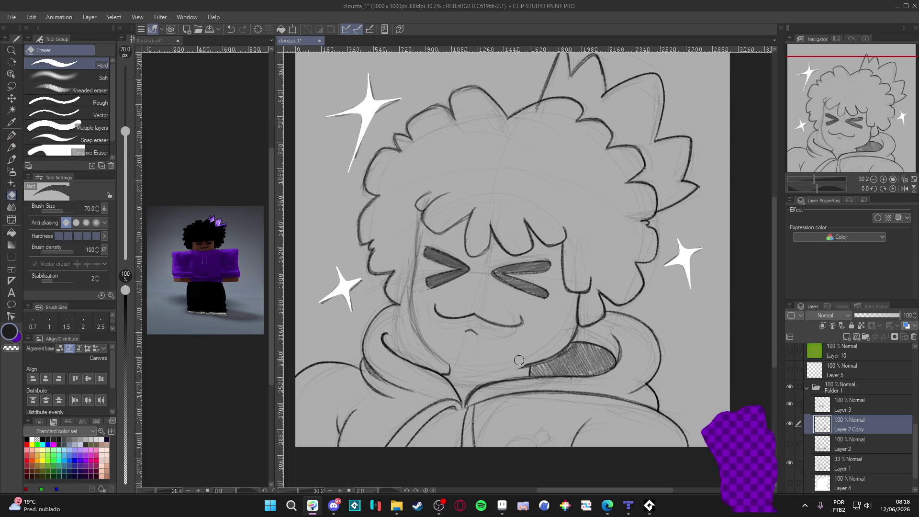
{"action": "key", "text": "p"}
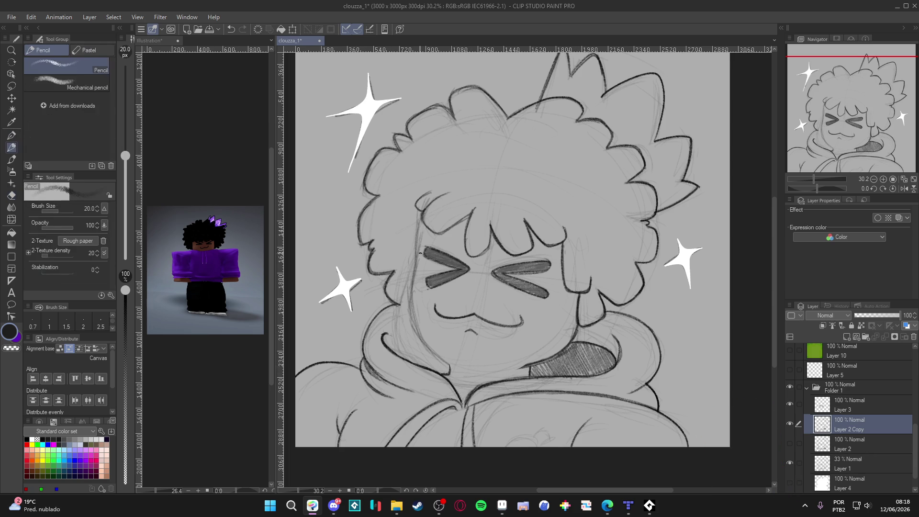
{"action": "left_click_drag", "start_coordinate": [421, 220], "coordinate": [417, 276]}
{"action": "left_click_drag", "start_coordinate": [424, 237], "coordinate": [409, 327]}
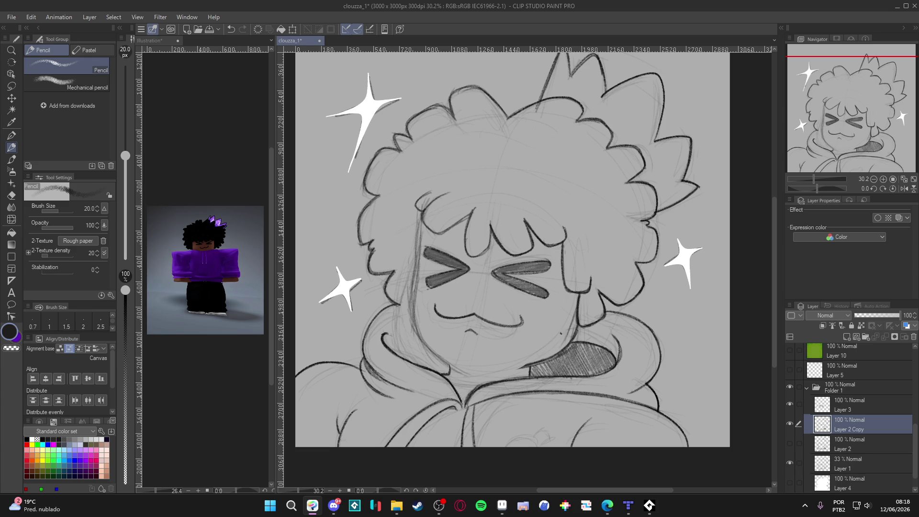
{"action": "left_click_drag", "start_coordinate": [525, 360], "coordinate": [492, 369]}
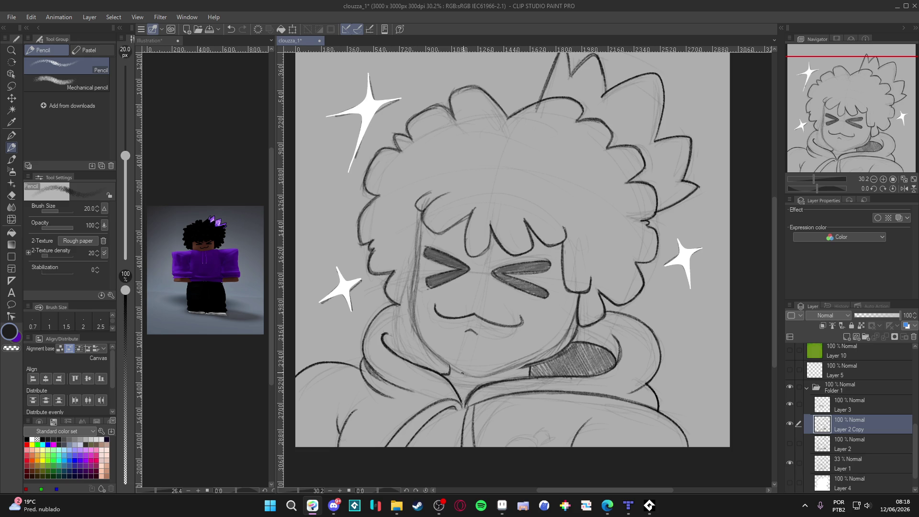
Trim the top-left collar hatching and draw a line from the right cheek down to the hoodie
{"action": "key", "text": "e"}
{"action": "mouse_move", "coordinate": [577, 327]}
{"action": "left_mouse_down"}
{"action": "mouse_move", "coordinate": [564, 352]}
{"action": "mouse_move", "coordinate": [545, 361]}
{"action": "left_mouse_up"}
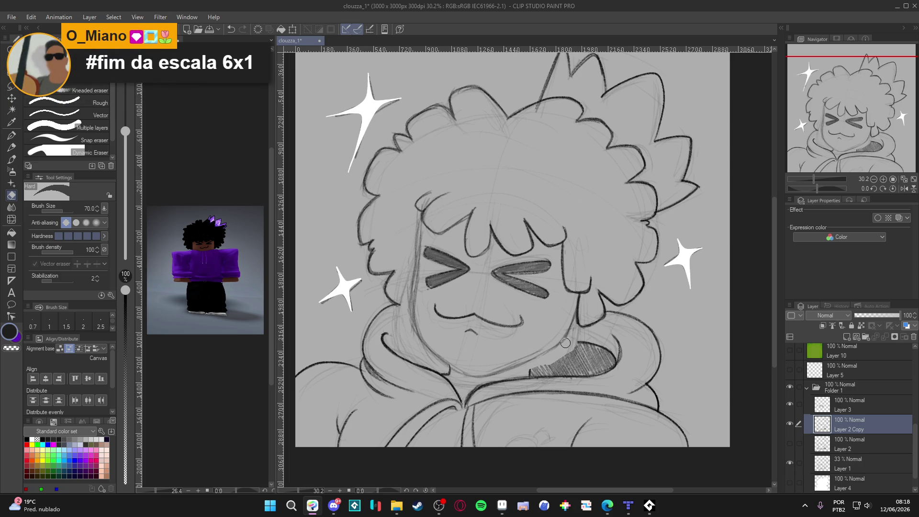
{"action": "key", "text": "p"}
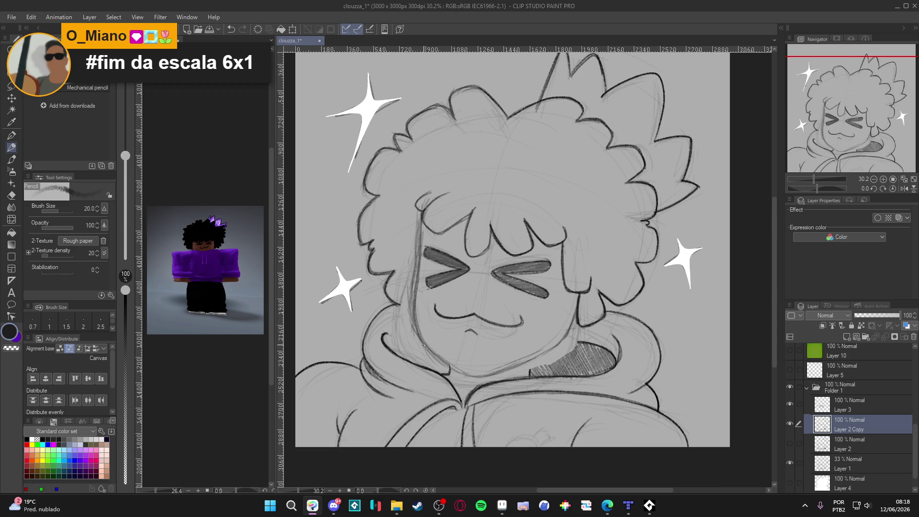
{"action": "left_click_drag", "start_coordinate": [579, 294], "coordinate": [575, 314]}
{"action": "key", "text": "e"}
{"action": "key", "text": "p"}
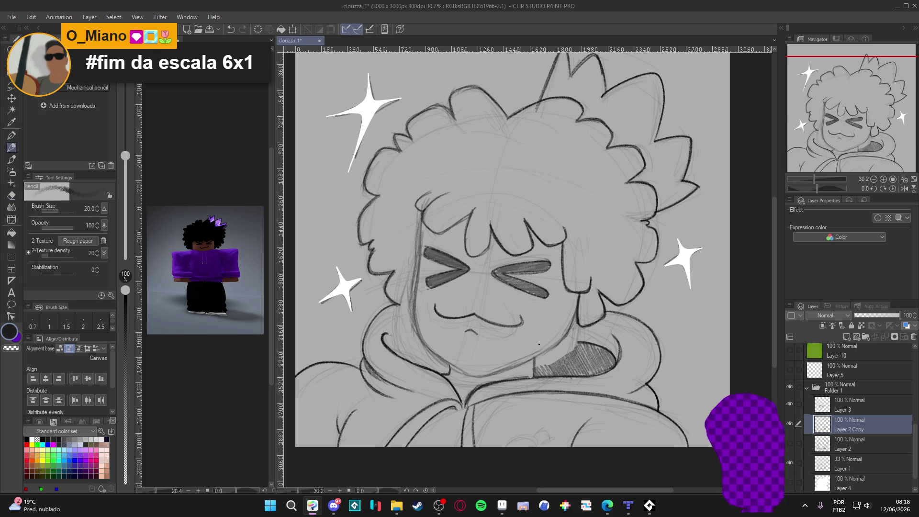
{"action": "left_click_drag", "start_coordinate": [575, 298], "coordinate": [567, 334]}
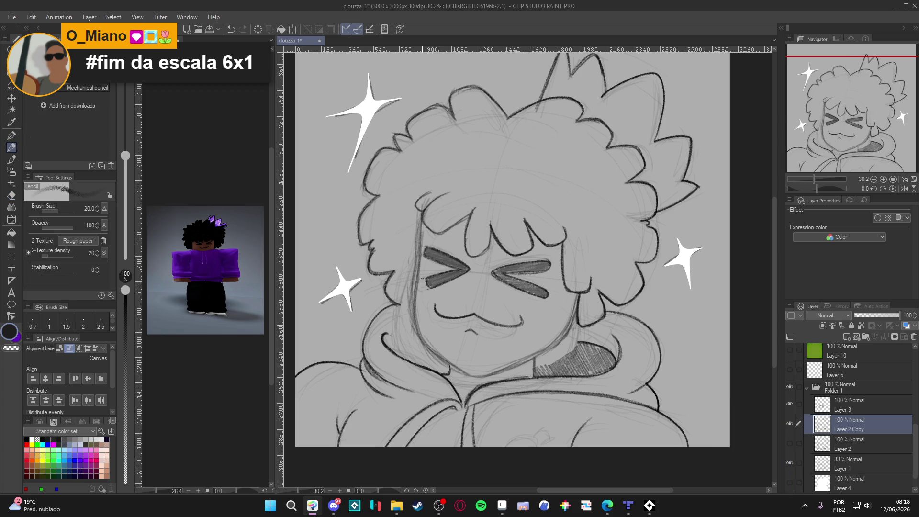
Erase to lighten the old left face contour
{"action": "key", "text": "e"}
{"action": "left_click_drag", "start_coordinate": [417, 217], "coordinate": [411, 330]}
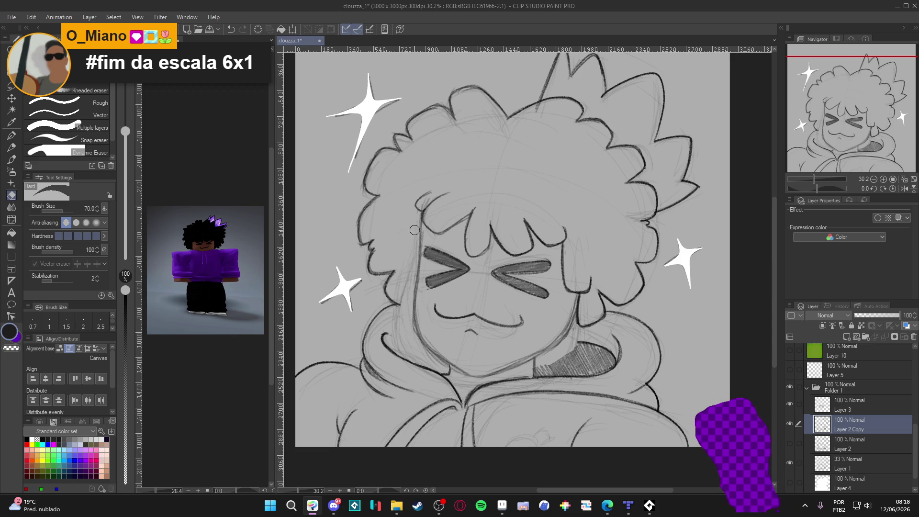
{"action": "mouse_move", "coordinate": [410, 283]}
{"action": "left_mouse_down"}
{"action": "mouse_move", "coordinate": [418, 339]}
{"action": "mouse_move", "coordinate": [412, 329]}
{"action": "mouse_move", "coordinate": [438, 362]}
{"action": "mouse_move", "coordinate": [417, 341]}
{"action": "left_mouse_up"}
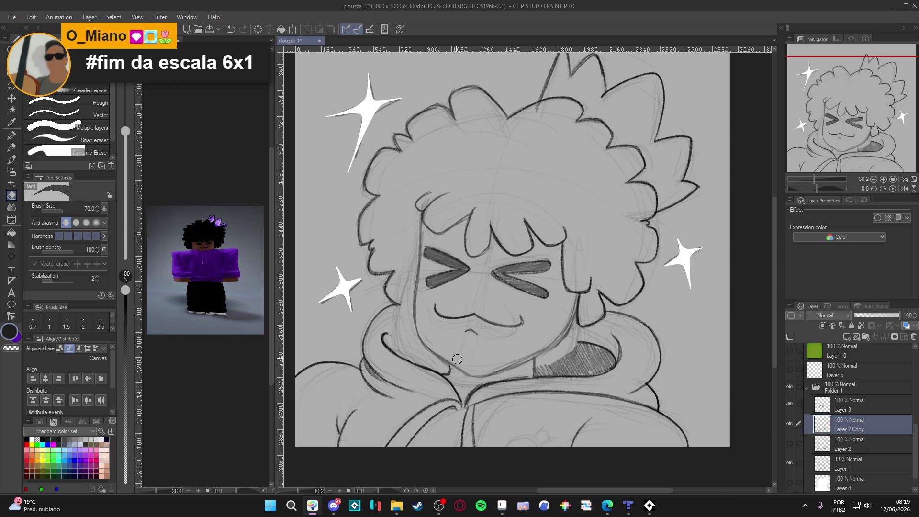
{"action": "key", "text": "p"}
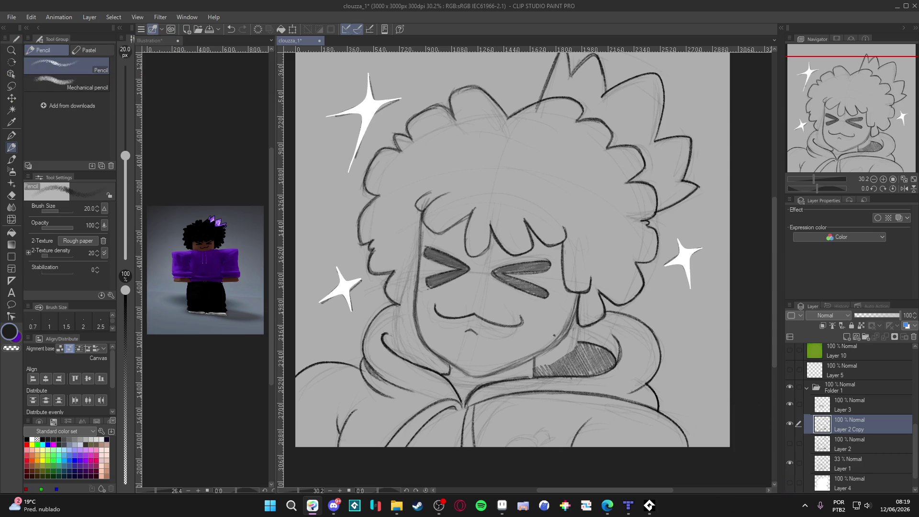
Add a light pencil stroke along the jaw line below the chin, then tilt the view
{"action": "key", "text": "e"}
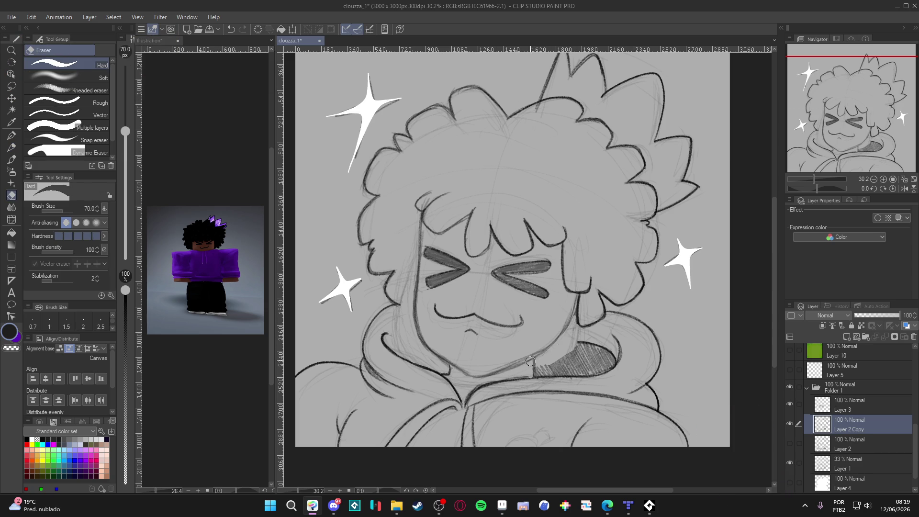
{"action": "key", "text": "p"}
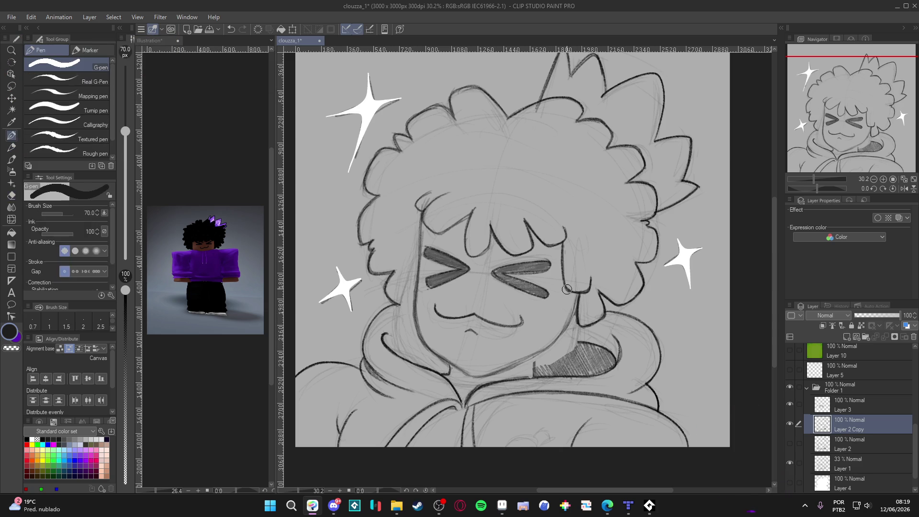
{"action": "key", "text": "e"}
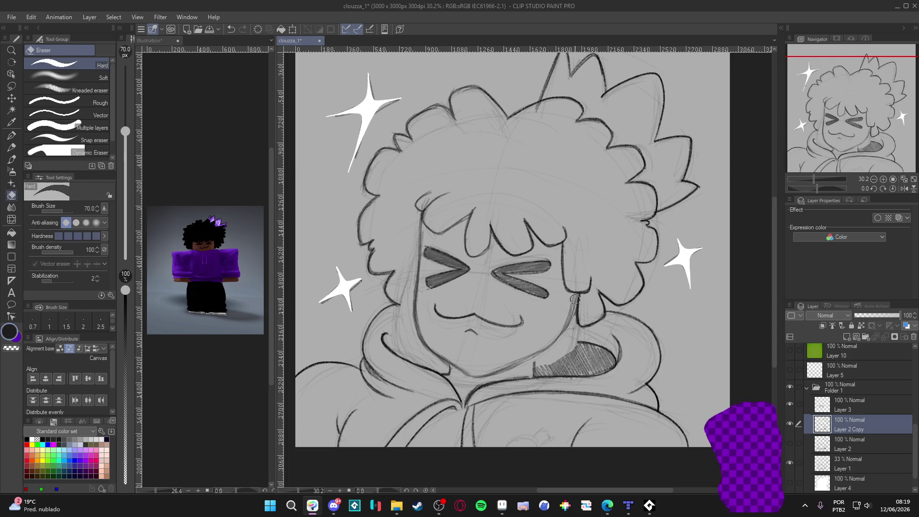
{"action": "key", "text": "p"}
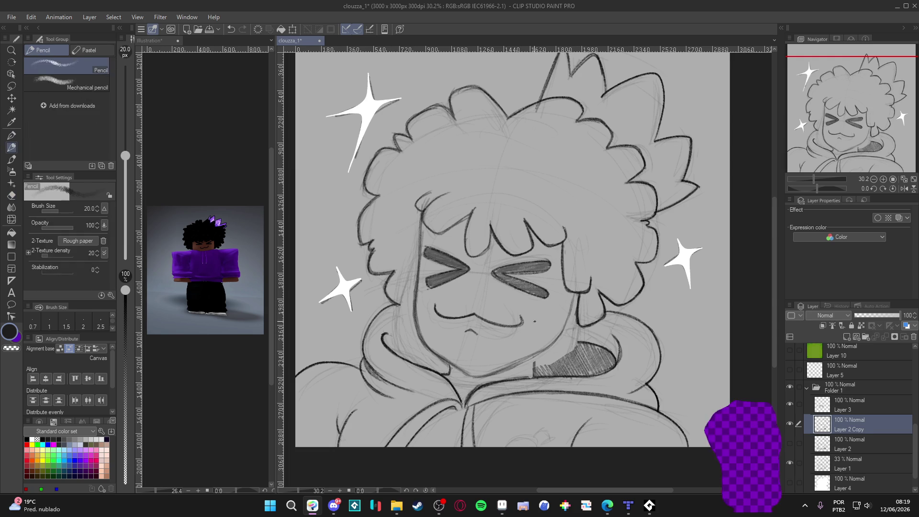
{"action": "left_click_drag", "start_coordinate": [567, 311], "coordinate": [545, 345]}
{"action": "key", "text": "e"}
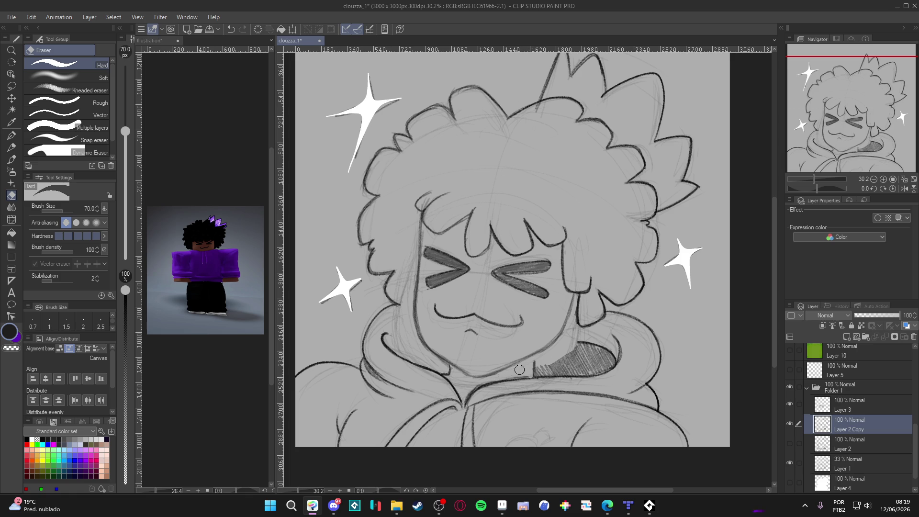
{"action": "key", "text": "p"}
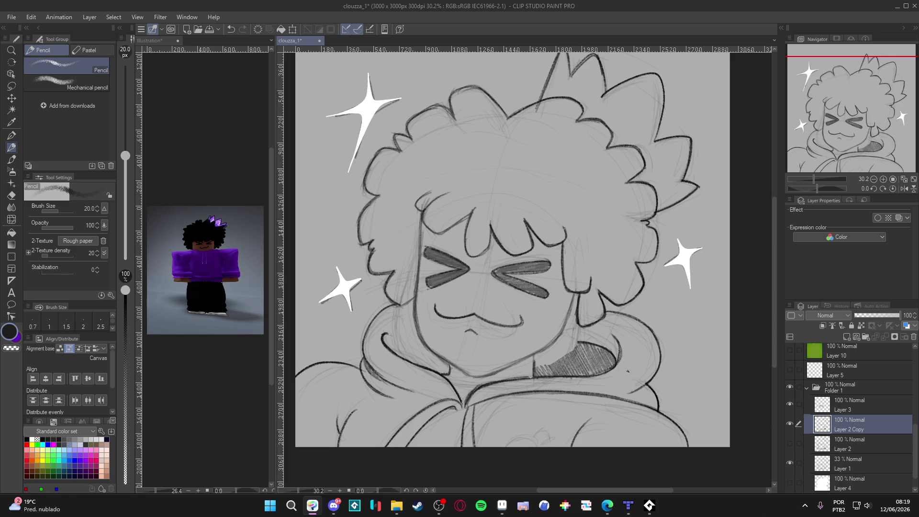
{"action": "scroll", "coordinate": [647, 340], "scroll_direction": "down", "scroll_amount": 3}
{"action": "mouse_move", "coordinate": [574, 288]}
{"action": "left_mouse_down"}
{"action": "mouse_move", "coordinate": [556, 290]}
{"action": "mouse_move", "coordinate": [560, 296]}
{"action": "mouse_move", "coordinate": [584, 265]}
{"action": "left_mouse_up"}
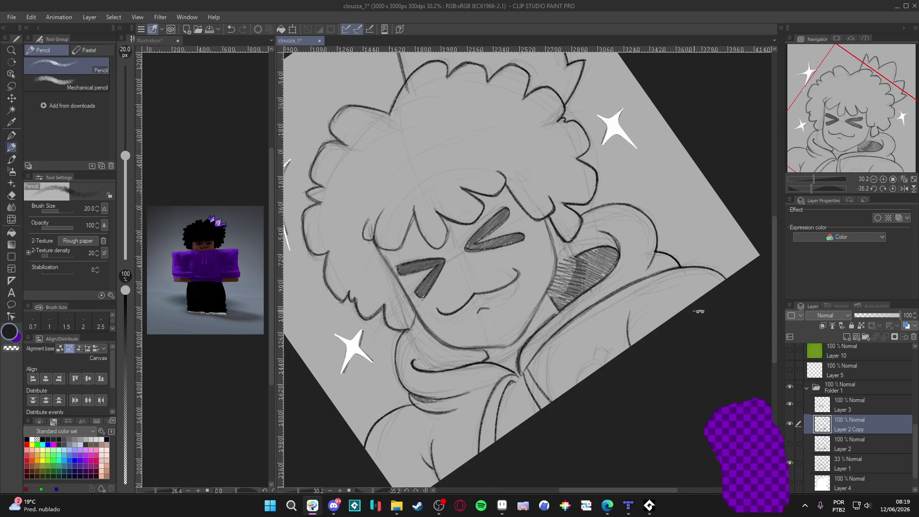
{"action": "key", "text": "ctrl+shift+r"}
{"action": "mouse_move", "coordinate": [692, 361]}
{"action": "left_mouse_down"}
{"action": "mouse_move", "coordinate": [704, 335]}
{"action": "mouse_move", "coordinate": [667, 237]}
{"action": "mouse_move", "coordinate": [663, 244]}
{"action": "left_mouse_up"}
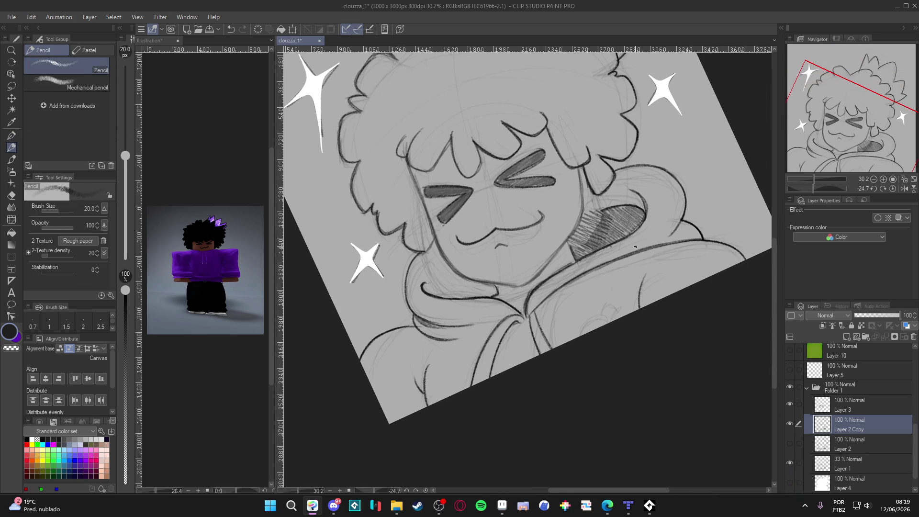
{"action": "mouse_move", "coordinate": [617, 261]}
{"action": "left_mouse_down"}
{"action": "mouse_move", "coordinate": [598, 313]}
{"action": "mouse_move", "coordinate": [606, 313]}
{"action": "left_mouse_up"}
{"action": "key", "text": "ctrl+z"}
{"action": "key", "text": "ctrl+z"}
{"action": "key", "text": "ctrl+z"}
{"action": "key", "text": "ctrl+z"}
{"action": "key", "text": "ctrl+shift+0"}
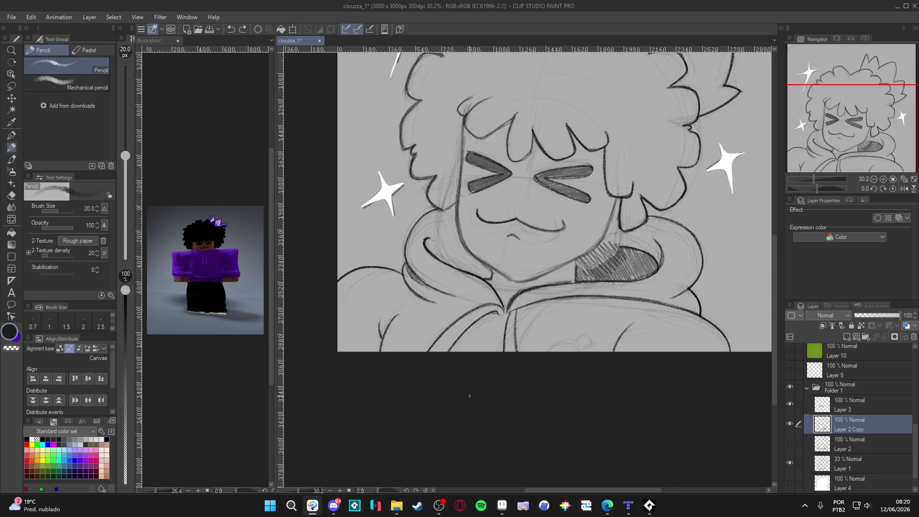
{"action": "key", "text": "ctrl+0"}
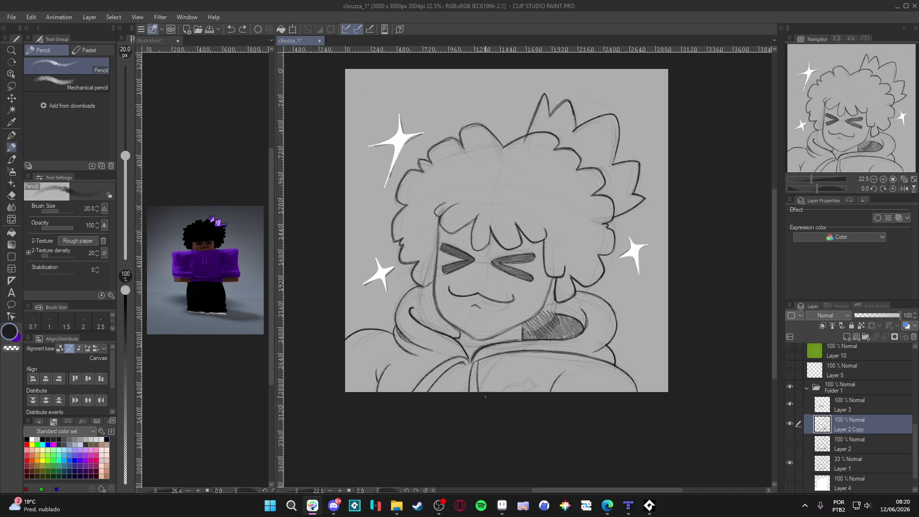
{"action": "left_click_drag", "start_coordinate": [456, 372], "coordinate": [477, 407]}
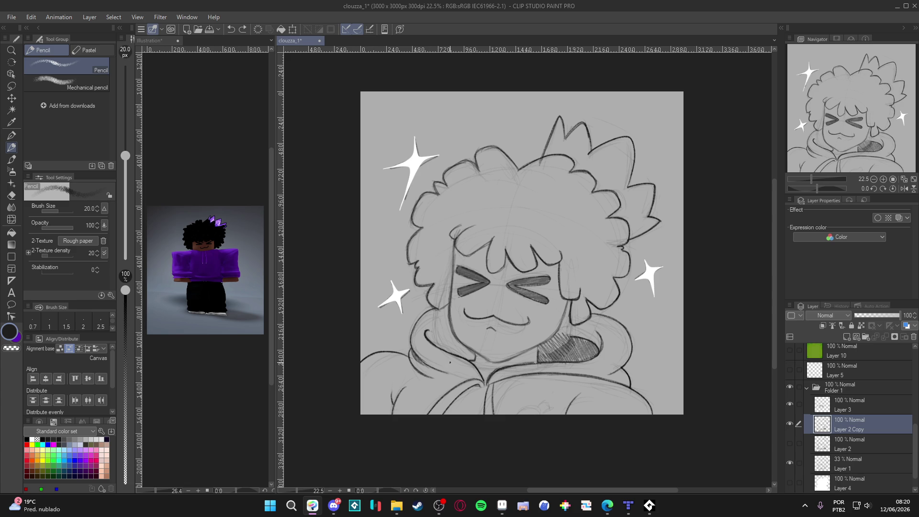
{"action": "mouse_move", "coordinate": [454, 354]}
{"action": "left_mouse_down"}
{"action": "mouse_move", "coordinate": [440, 352]}
{"action": "mouse_move", "coordinate": [450, 383]}
{"action": "left_mouse_up"}
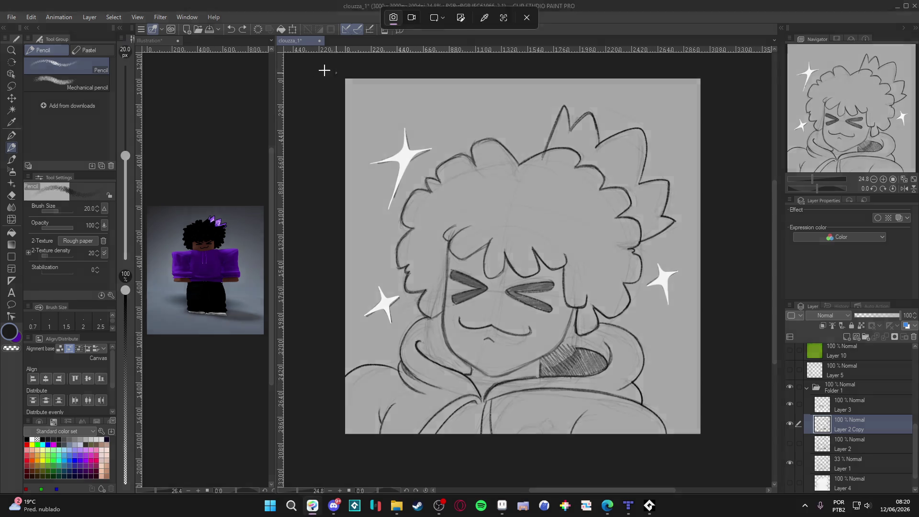
Snip a screenshot of the whole sketch canvas with Win+Shift+S
{"action": "key", "text": "super+shift+s"}
{"action": "mouse_move", "coordinate": [328, 70]}
{"action": "left_mouse_down"}
{"action": "mouse_move", "coordinate": [670, 415]}
{"action": "mouse_move", "coordinate": [711, 444]}
{"action": "left_mouse_up"}
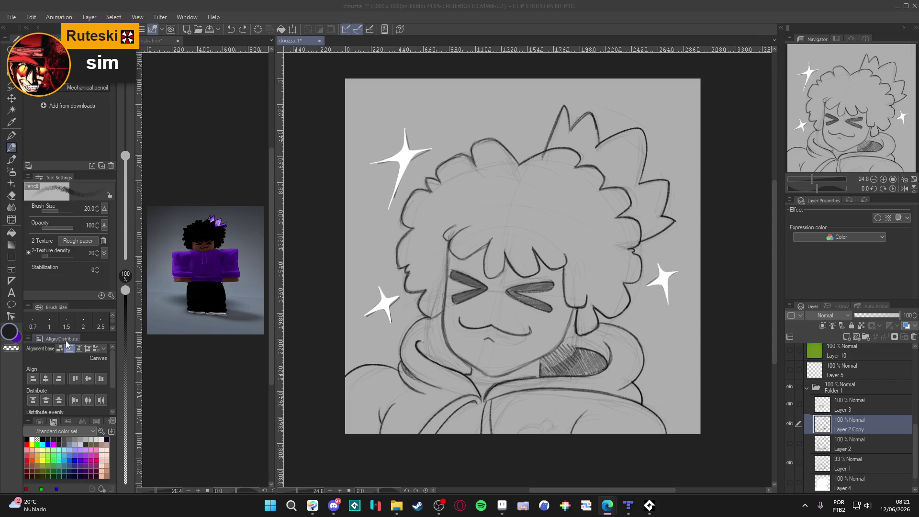
Save the clouzza_1 sketch with Ctrl+S and minimize Clip Studio Paint
{"action": "left_click_drag", "start_coordinate": [509, 273], "coordinate": [484, 267]}
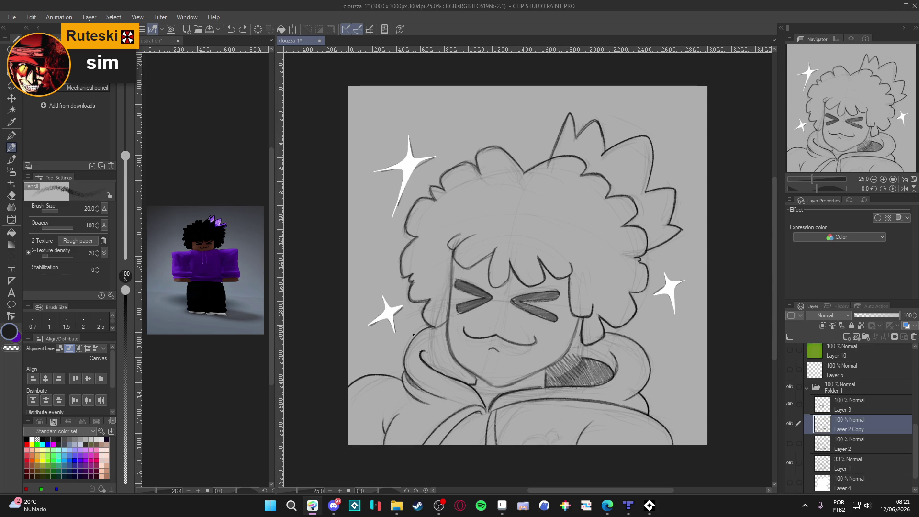
{"action": "scroll", "coordinate": [584, 302], "scroll_direction": "up", "scroll_amount": 2}
{"action": "key", "text": "ctrl+s"}
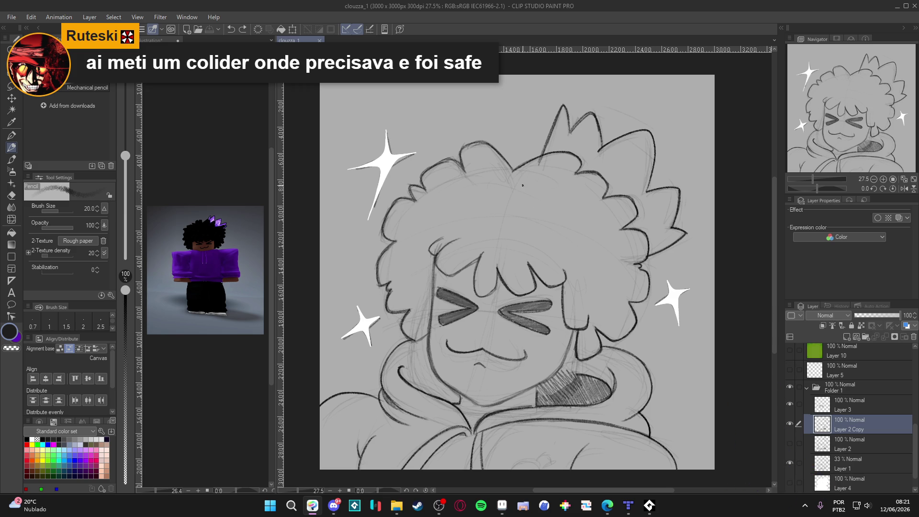
{"action": "left_click", "coordinate": [898, 7]}
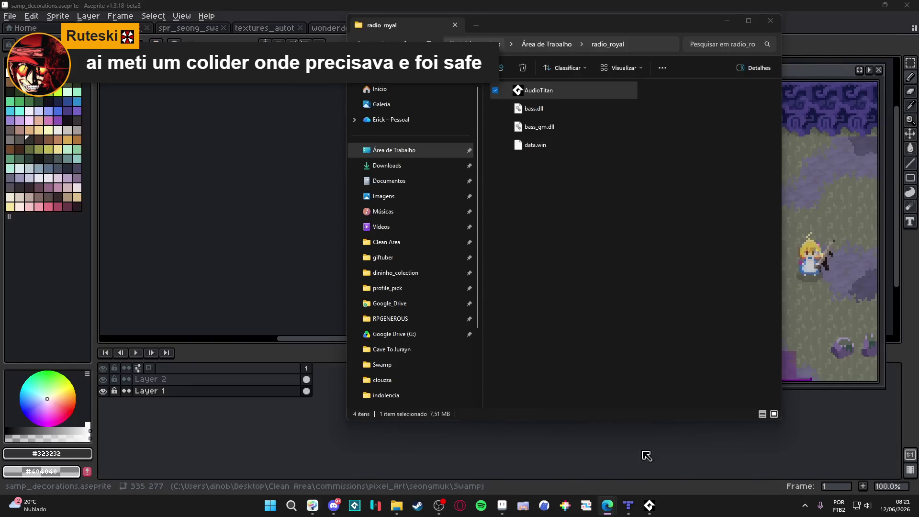
Minimize Explorer and pan around the zoomed samp_decorations swamp scene in Aseprite
{"action": "left_click", "coordinate": [733, 25]}
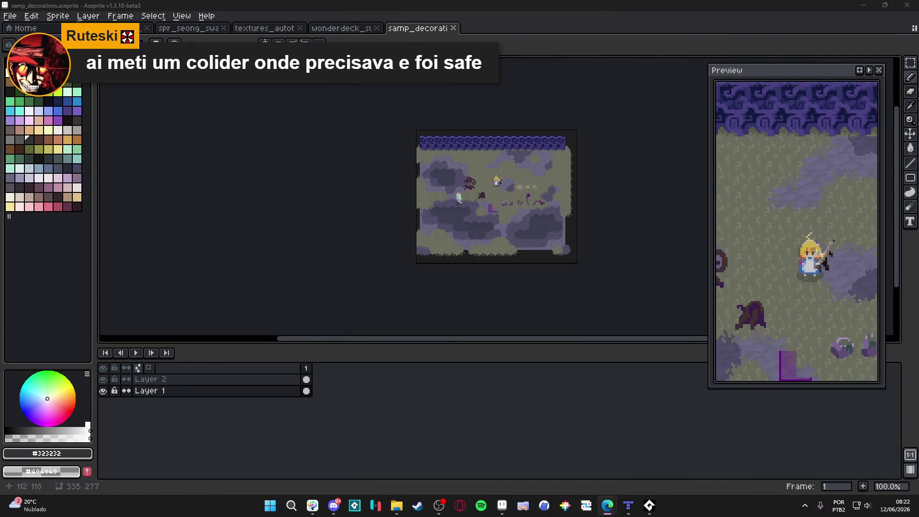
{"action": "scroll", "coordinate": [526, 199], "scroll_direction": "up", "scroll_amount": 2}
{"action": "left_click_drag", "start_coordinate": [526, 199], "coordinate": [457, 137]}
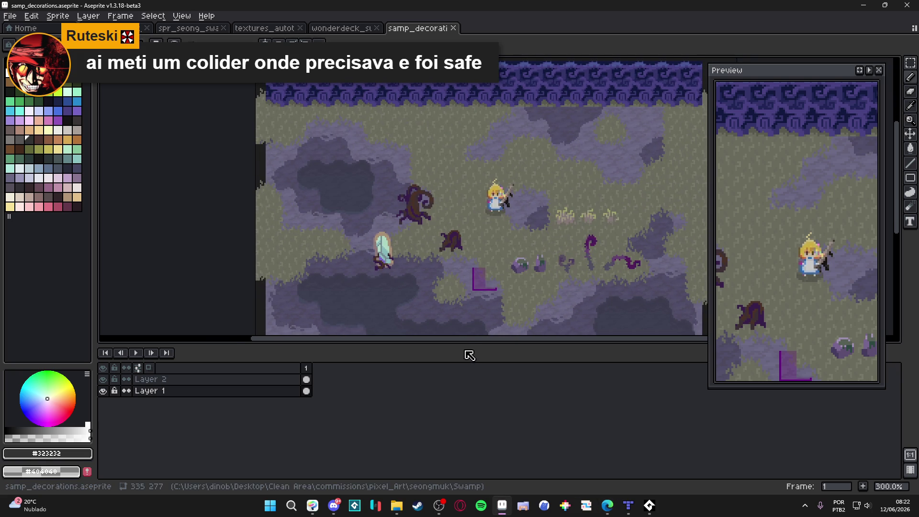
{"action": "left_click_drag", "start_coordinate": [467, 345], "coordinate": [467, 407]}
{"action": "scroll", "coordinate": [463, 295], "scroll_direction": "down", "scroll_amount": 2}
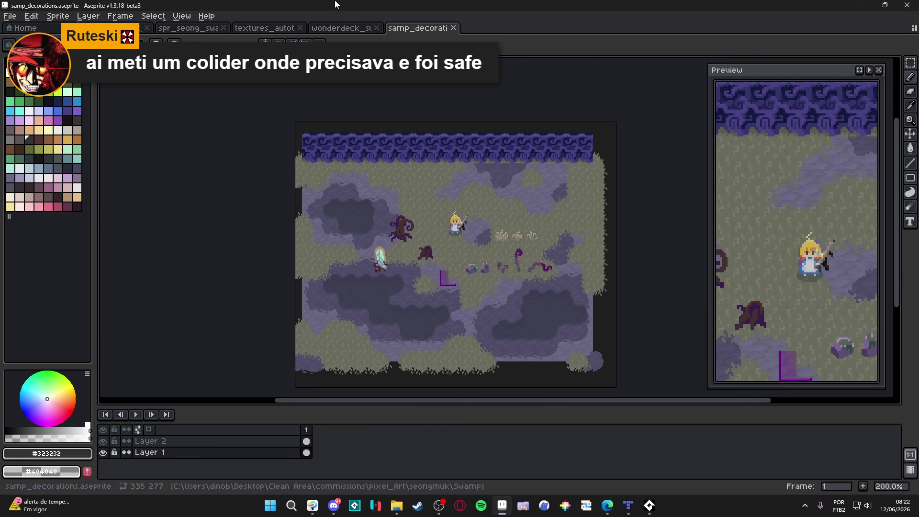
Switch to the wonderdeck_swamp sprite, then return to Clip Studio Paint
{"action": "left_click", "coordinate": [340, 27]}
{"action": "key", "text": "alt+Tab"}
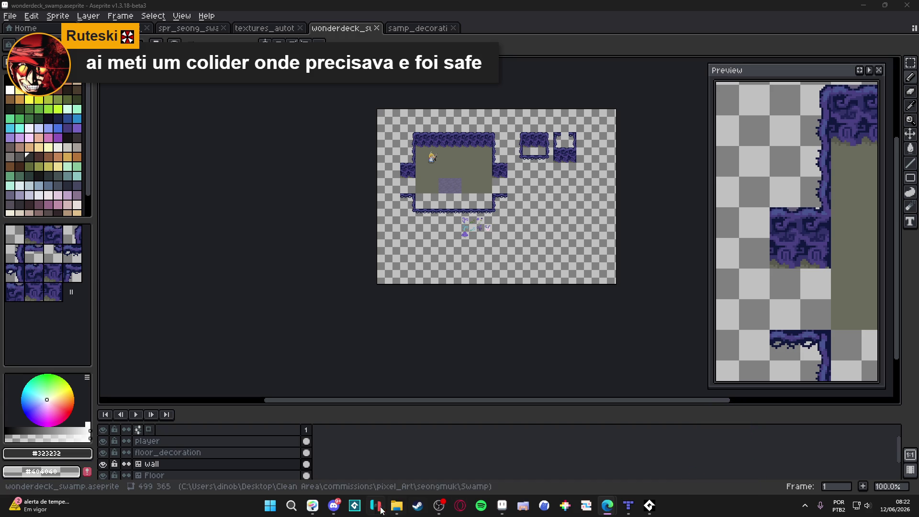
{"action": "left_click", "coordinate": [313, 504]}
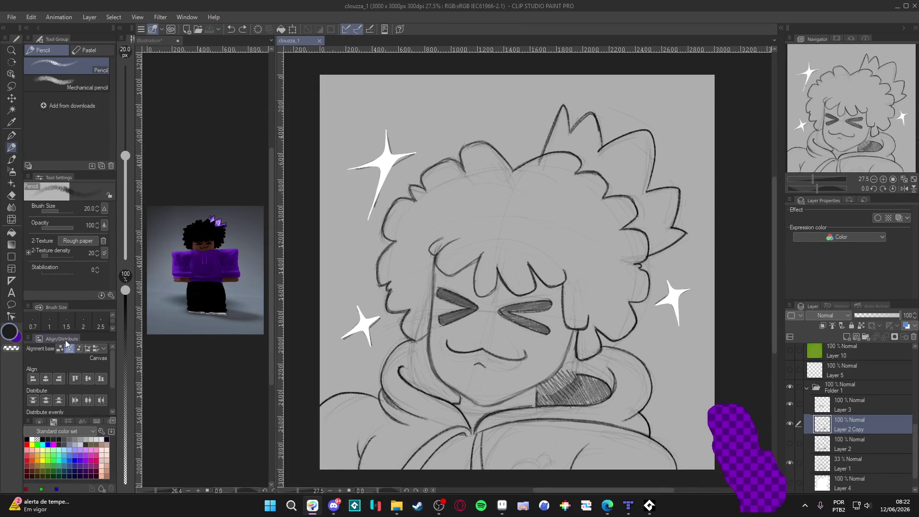
Reset the rotated view upright and snip a screenshot of the portrait canvas
{"action": "scroll", "coordinate": [450, 397], "scroll_direction": "up", "scroll_amount": 2}
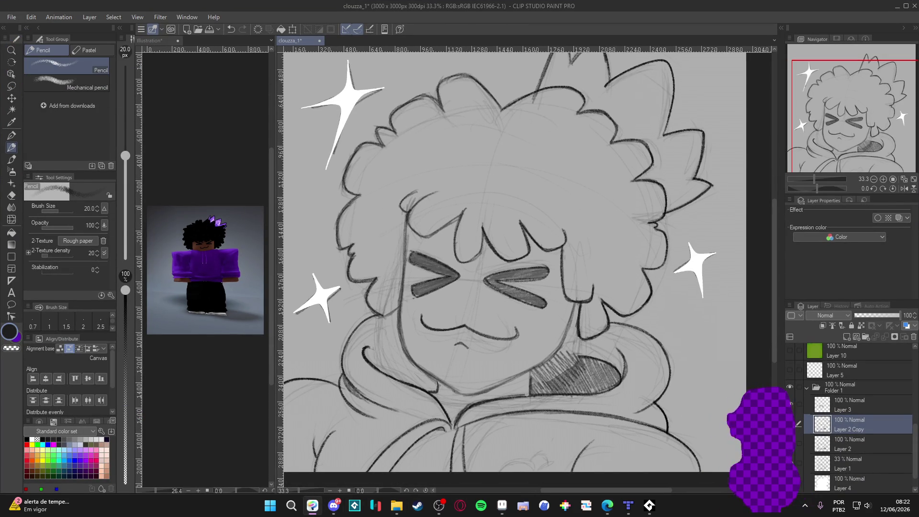
{"action": "left_click_drag", "start_coordinate": [637, 403], "coordinate": [395, 243]}
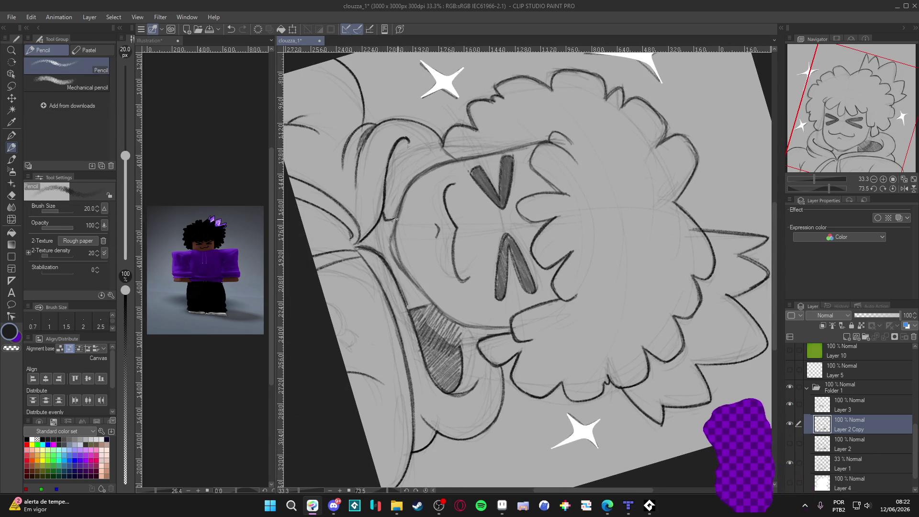
{"action": "key", "text": "e"}
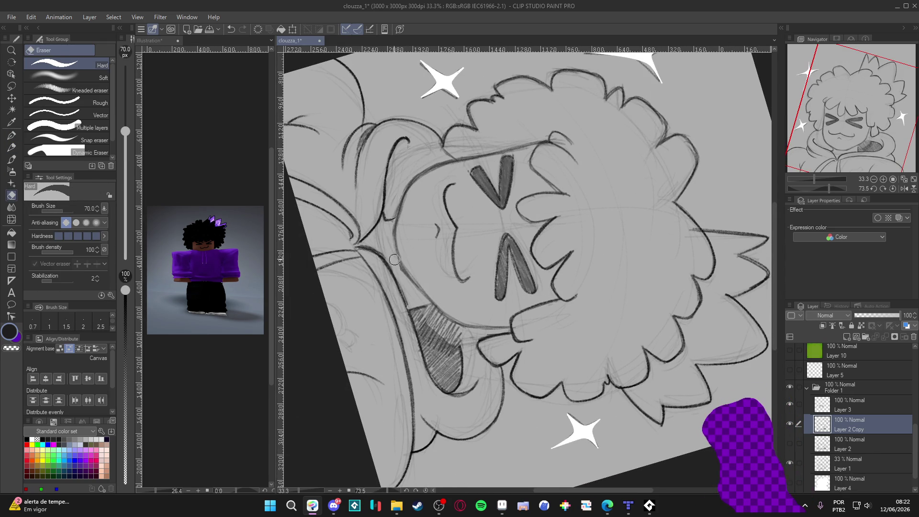
{"action": "key", "text": "p"}
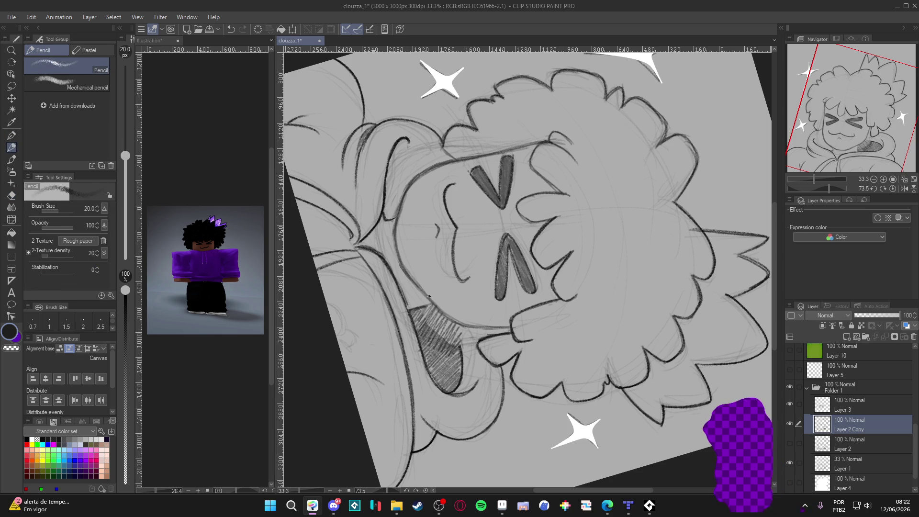
{"action": "key", "text": "ctrl+@"}
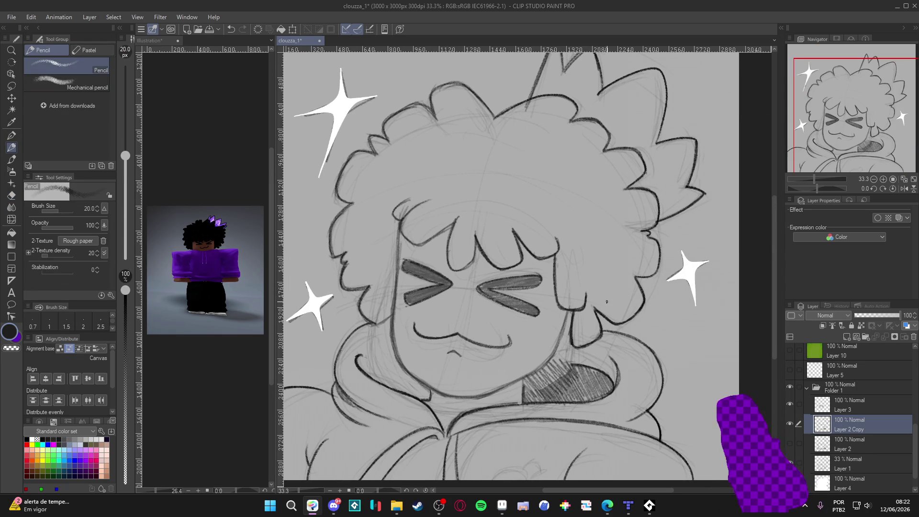
{"action": "scroll", "coordinate": [492, 292], "scroll_direction": "down", "scroll_amount": 1}
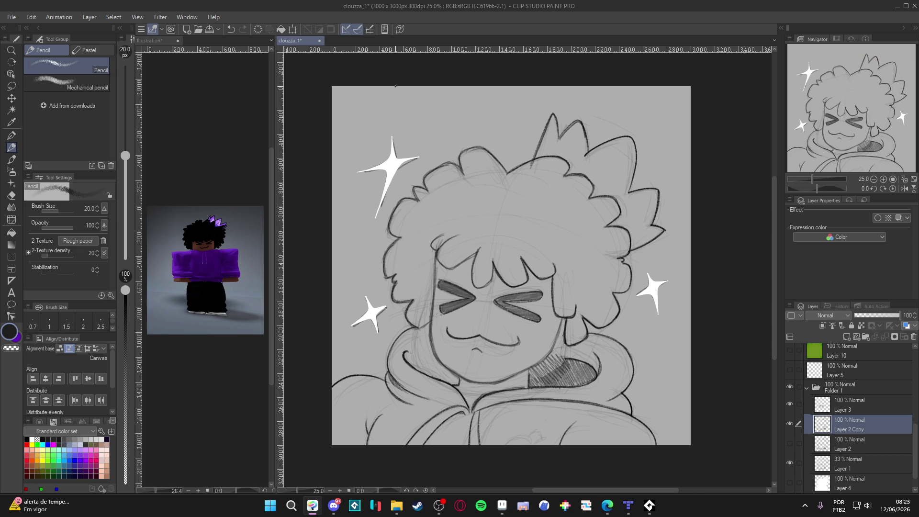
{"action": "key", "text": "super+shift+s"}
{"action": "mouse_move", "coordinate": [332, 87]}
{"action": "left_mouse_down"}
{"action": "mouse_move", "coordinate": [665, 431]}
{"action": "mouse_move", "coordinate": [690, 443]}
{"action": "left_mouse_up"}
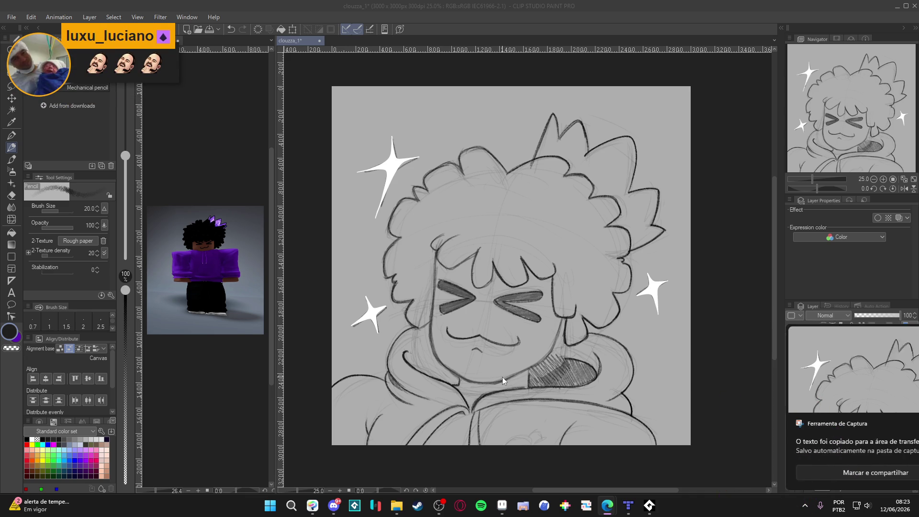
Rotate the canvas view, reset it upright, and start another screen capture
{"action": "left_click_drag", "start_coordinate": [501, 377], "coordinate": [403, 238]}
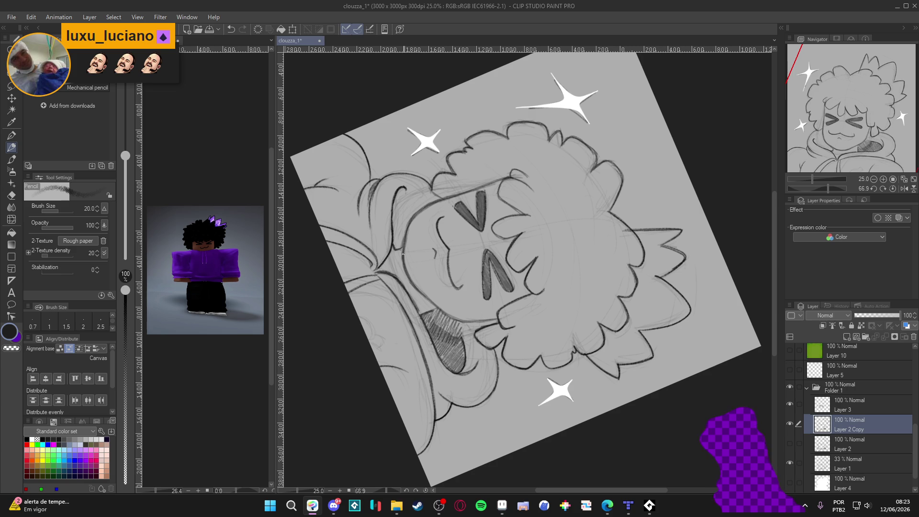
{"action": "key", "text": "r"}
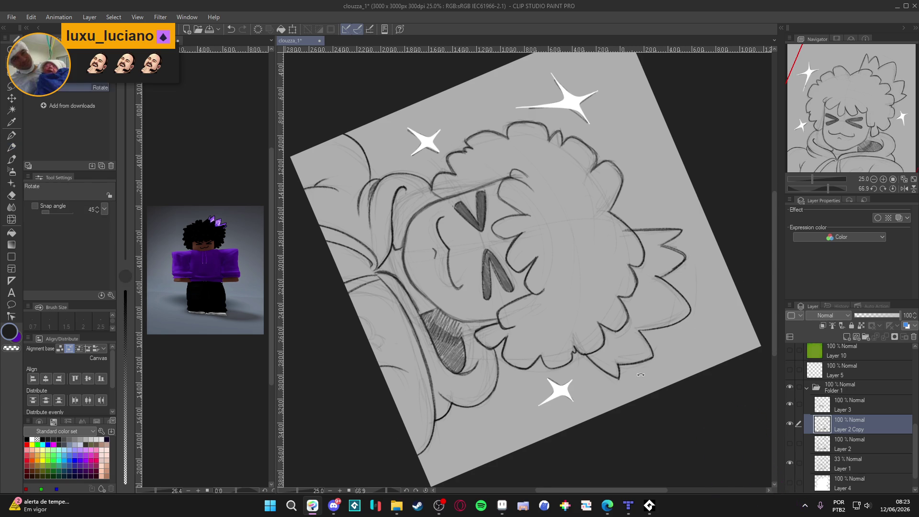
{"action": "double_click", "coordinate": [704, 225]}
{"action": "left_click_drag", "start_coordinate": [703, 226], "coordinate": [666, 281]}
{"action": "double_click", "coordinate": [666, 282]}
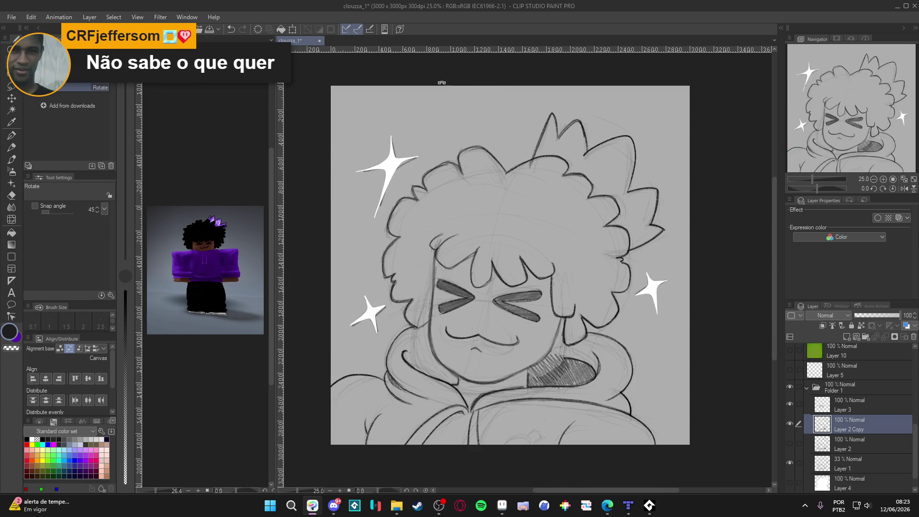
{"action": "key", "text": "super+shift+s"}
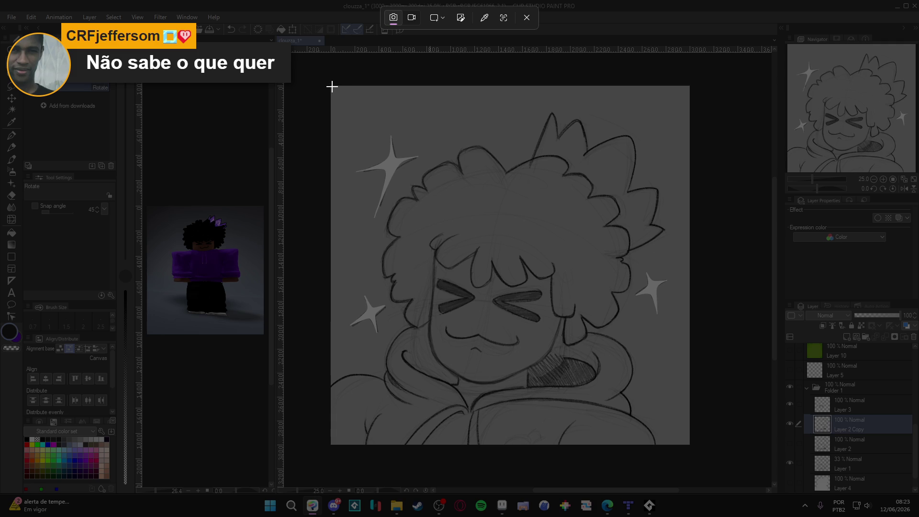
Snip the canvas region from its top-left corner to capture the sparkle-framed sketch
{"action": "mouse_move", "coordinate": [331, 86]}
{"action": "left_mouse_down"}
{"action": "mouse_move", "coordinate": [679, 354]}
{"action": "mouse_move", "coordinate": [689, 444]}
{"action": "left_mouse_up"}
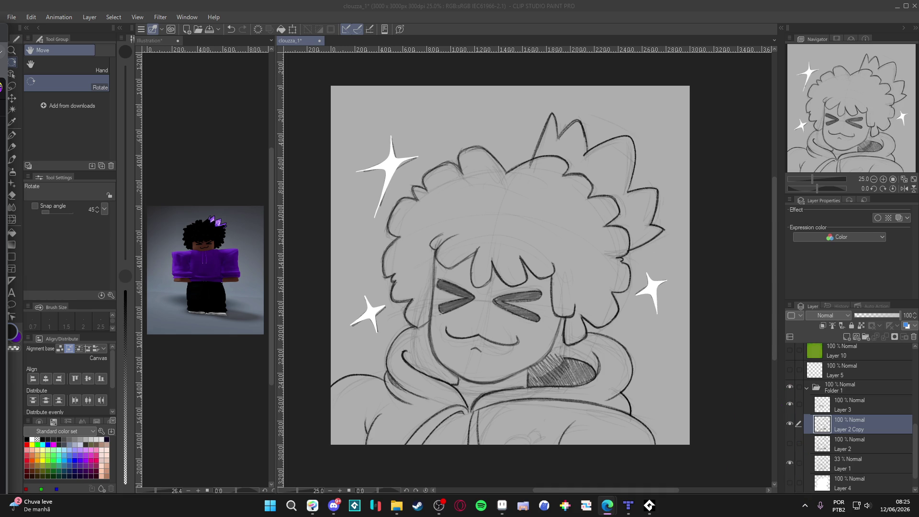
Show the Layer 6 lineart over the portrait
{"action": "left_click", "coordinate": [69, 348]}
{"action": "left_click", "coordinate": [509, 341]}
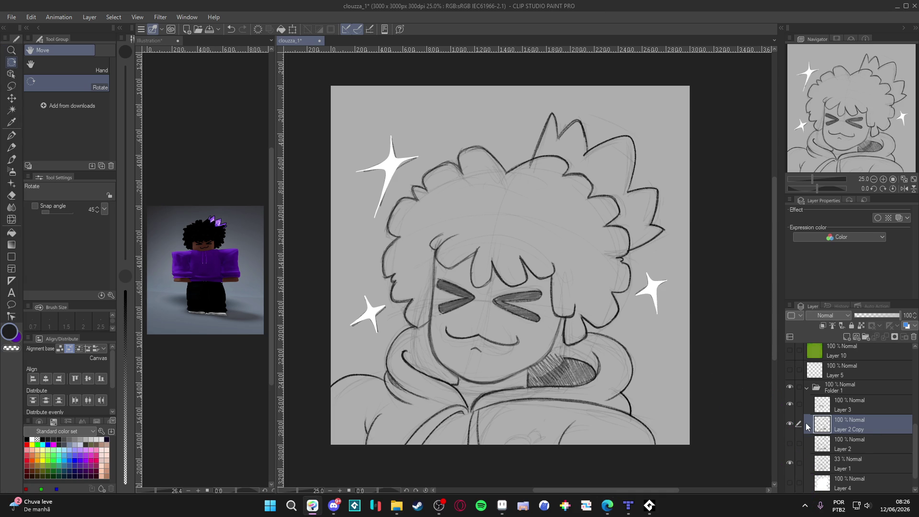
{"action": "scroll", "coordinate": [806, 425], "scroll_direction": "down", "scroll_amount": 1}
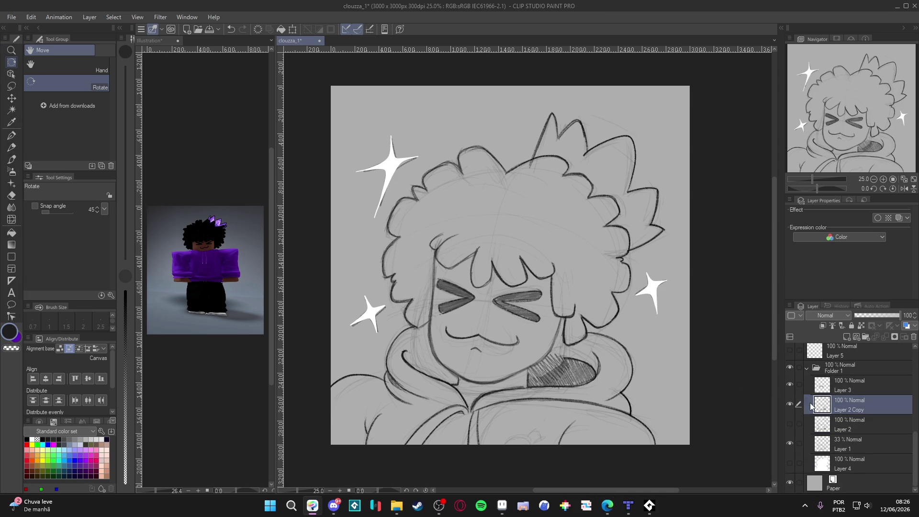
{"action": "scroll", "coordinate": [806, 411], "scroll_direction": "up", "scroll_amount": 6}
{"action": "scroll", "coordinate": [799, 417], "scroll_direction": "up", "scroll_amount": 1}
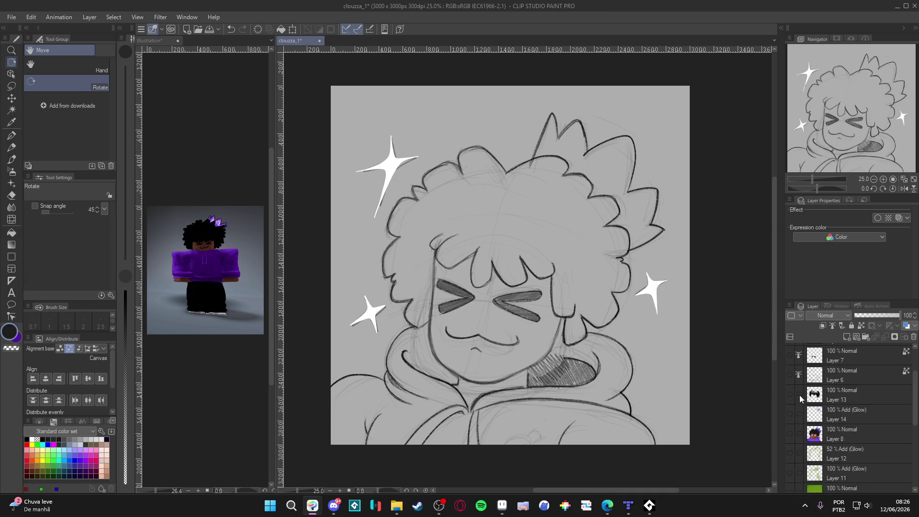
{"action": "left_click", "coordinate": [788, 374]}
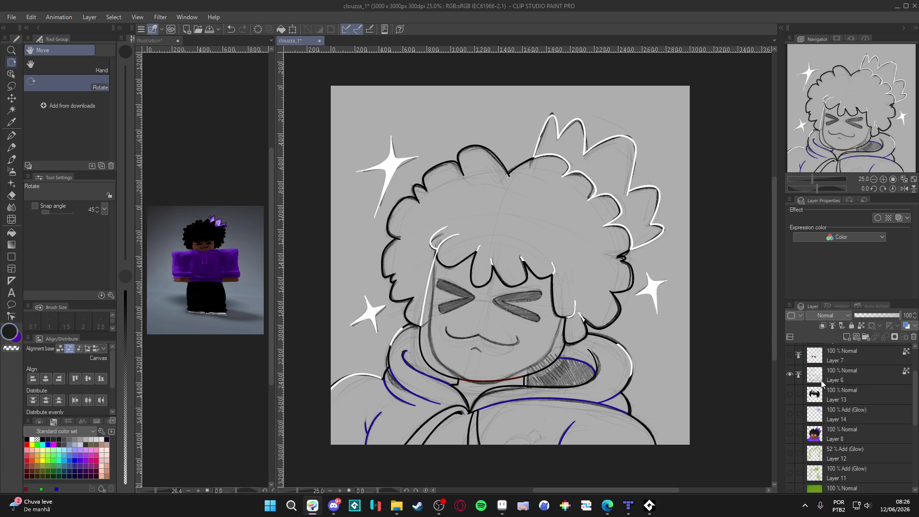
{"action": "scroll", "coordinate": [803, 398], "scroll_direction": "up", "scroll_amount": 1}
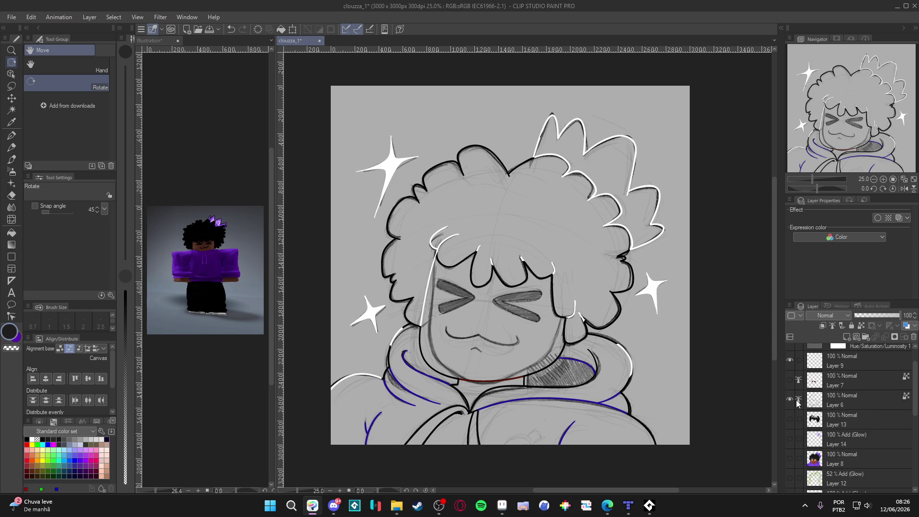
{"action": "scroll", "coordinate": [835, 418], "scroll_direction": "down", "scroll_amount": 6}
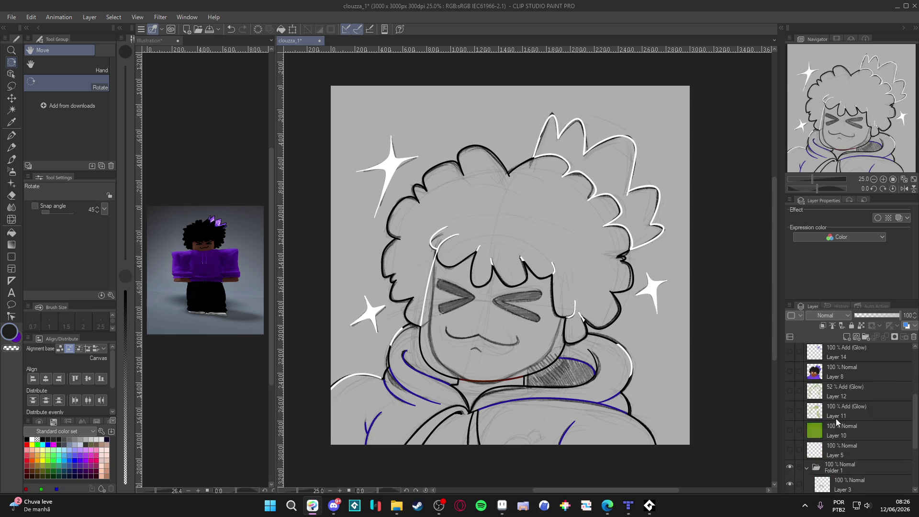
Lower Folder 1's opacity to 24% and make Layer 6 the working layer
{"action": "left_click", "coordinate": [865, 317]}
{"action": "scroll", "coordinate": [808, 426], "scroll_direction": "up", "scroll_amount": 6}
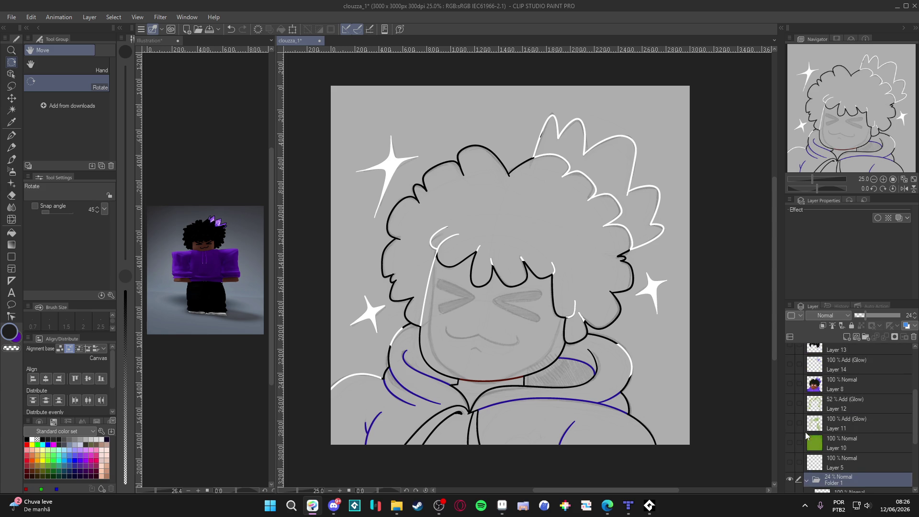
{"action": "left_click", "coordinate": [790, 400]}
{"action": "left_click", "coordinate": [789, 400]}
{"action": "left_click", "coordinate": [828, 396]}
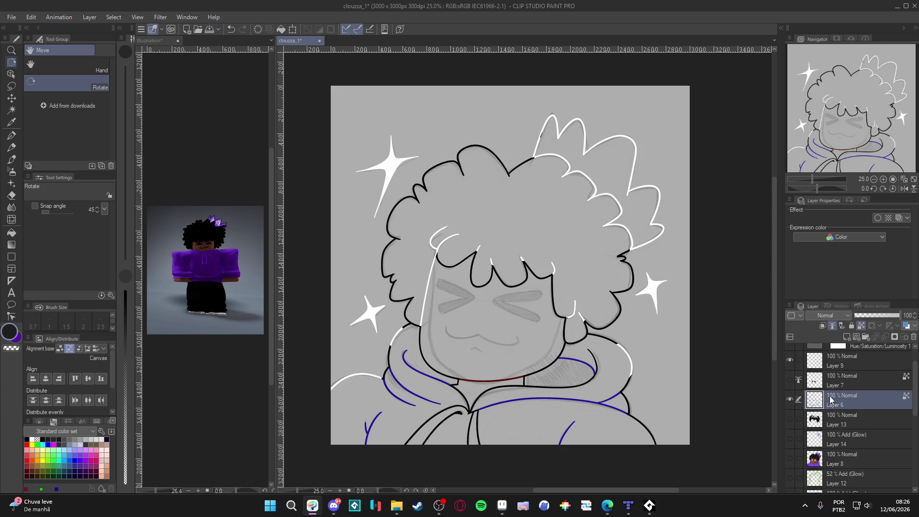
{"action": "scroll", "coordinate": [449, 319], "scroll_direction": "up", "scroll_amount": 3}
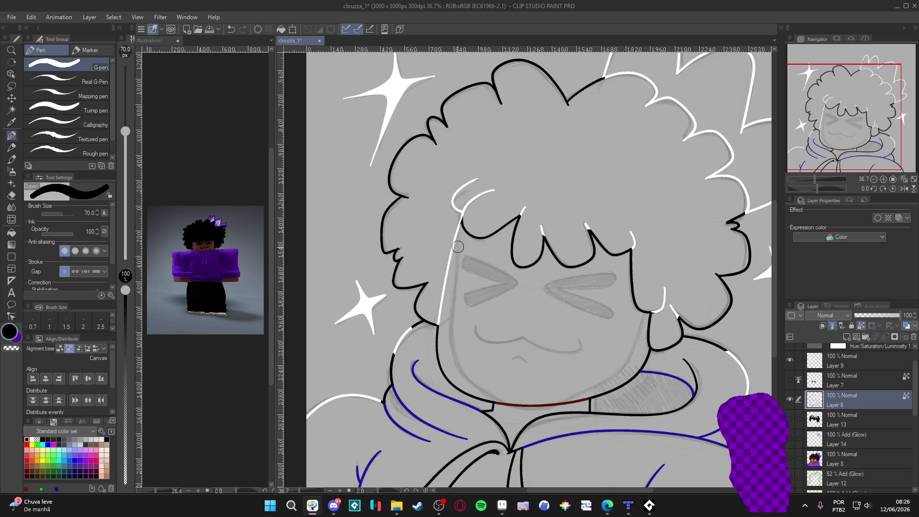
Shrink the pen to size 15 and try left-cheek strokes, undoing each one
{"action": "key", "text": "bracketleft"}
{"action": "key", "text": "bracketleft"}
{"action": "key", "text": "bracketleft"}
{"action": "key", "text": "bracketleft"}
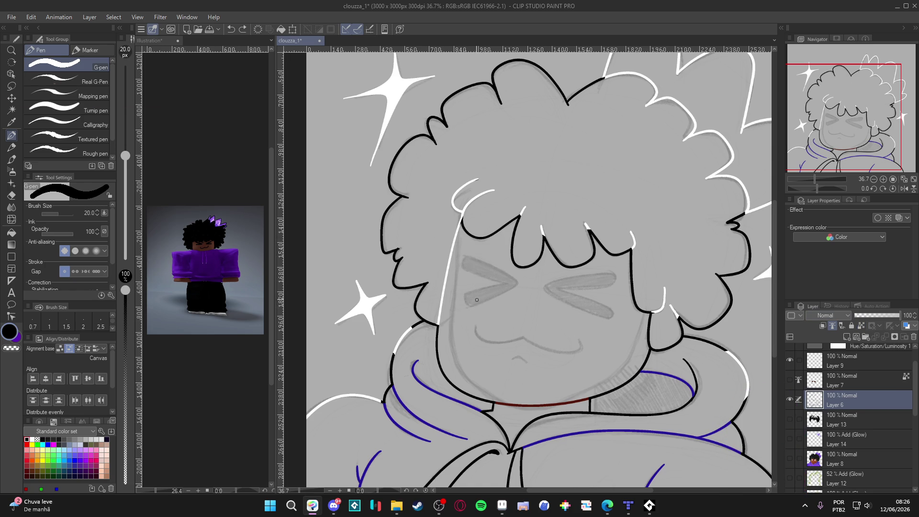
{"action": "key", "text": "bracketleft"}
{"action": "left_click_drag", "start_coordinate": [485, 256], "coordinate": [472, 336]}
{"action": "key", "text": "ctrl+z"}
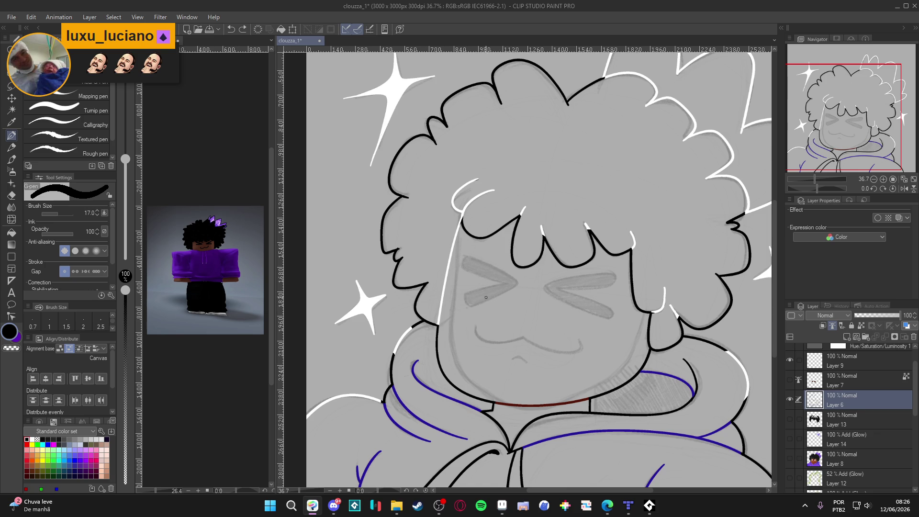
{"action": "left_click_drag", "start_coordinate": [487, 275], "coordinate": [488, 375]}
{"action": "key", "text": "ctrl+z"}
{"action": "key", "text": "bracketleft"}
{"action": "left_click_drag", "start_coordinate": [495, 261], "coordinate": [484, 353]}
{"action": "key", "text": "ctrl+z"}
Erase the white left-cheek highlight and the right jaw line
{"action": "left_click_drag", "start_coordinate": [493, 313], "coordinate": [498, 322]}
{"action": "key", "text": "e"}
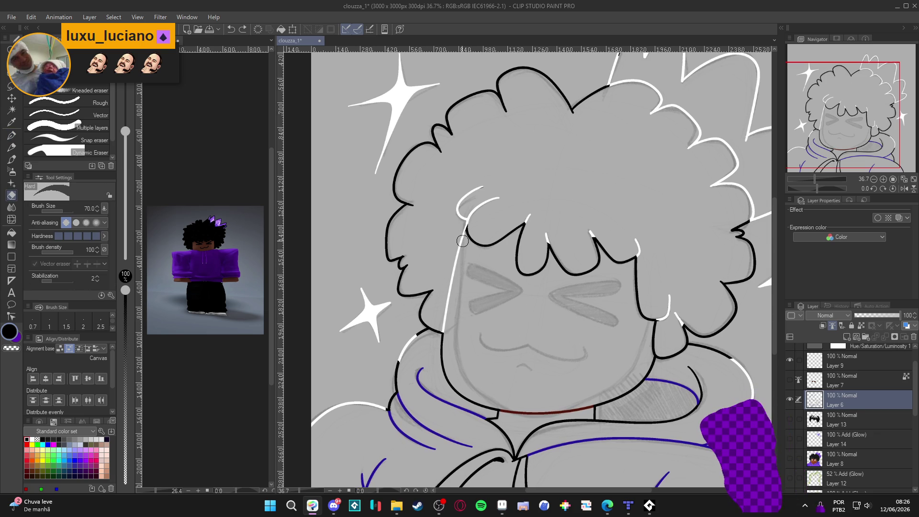
{"action": "mouse_move", "coordinate": [462, 235]}
{"action": "left_mouse_down"}
{"action": "mouse_move", "coordinate": [449, 294]}
{"action": "mouse_move", "coordinate": [461, 234]}
{"action": "left_mouse_up"}
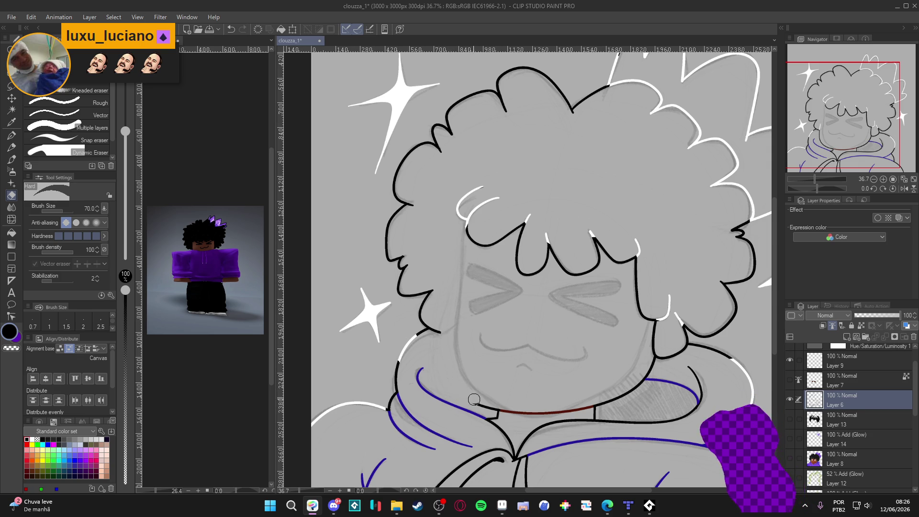
{"action": "mouse_move", "coordinate": [654, 356]}
{"action": "left_mouse_down"}
{"action": "mouse_move", "coordinate": [634, 390]}
{"action": "mouse_move", "coordinate": [618, 397]}
{"action": "mouse_move", "coordinate": [519, 412]}
{"action": "left_mouse_up"}
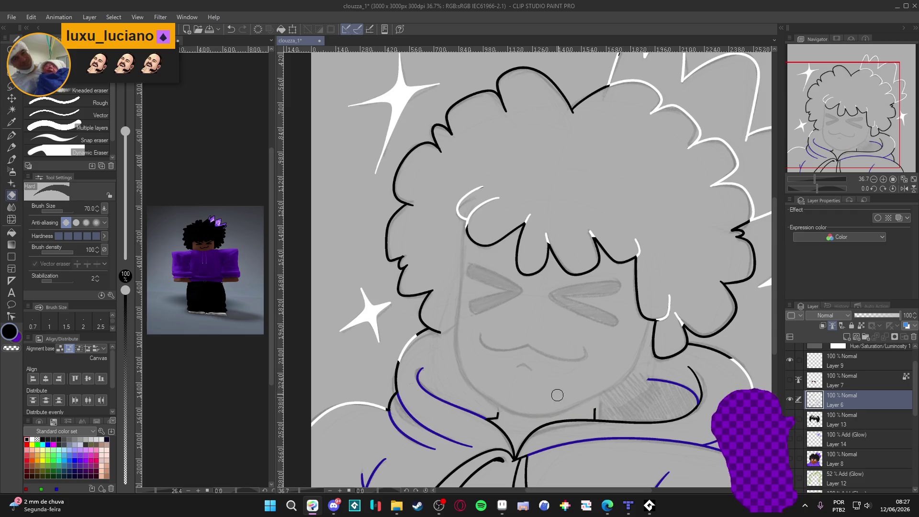
Save the file and add new Layer 15 above Layer 6
{"action": "key", "text": "p"}
{"action": "left_click_drag", "start_coordinate": [644, 421], "coordinate": [638, 407]}
{"action": "key", "text": "ctrl+s"}
{"action": "key", "text": "ctrl+shift+n"}
{"action": "mouse_move", "coordinate": [622, 335]}
{"action": "left_mouse_down"}
{"action": "mouse_move", "coordinate": [550, 216]}
{"action": "mouse_move", "coordinate": [503, 158]}
{"action": "left_mouse_up"}
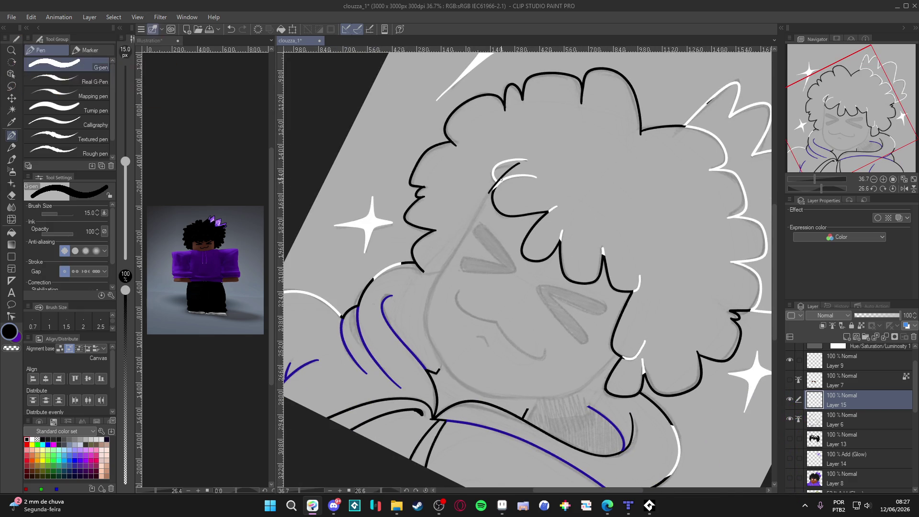
Ink a bold line from the hair curve down the face's left edge
{"action": "scroll", "coordinate": [490, 229], "scroll_direction": "down", "scroll_amount": 1}
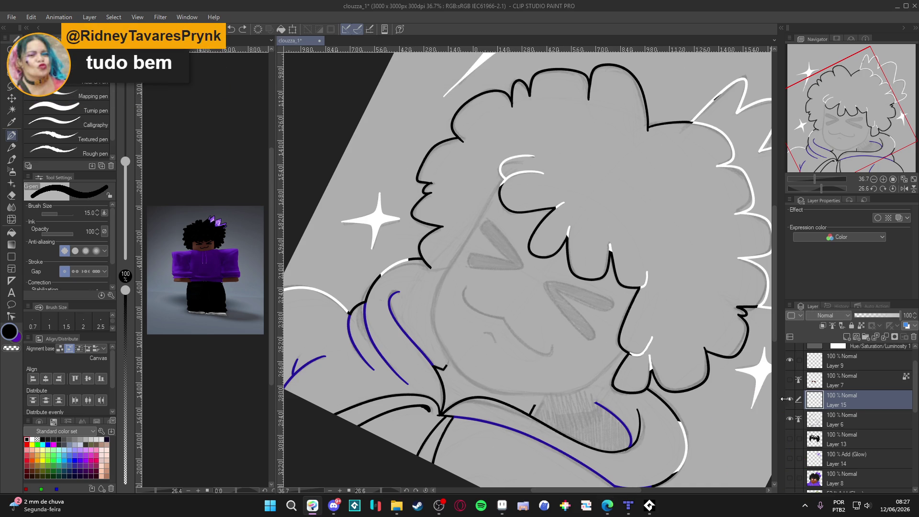
{"action": "left_click_drag", "start_coordinate": [629, 313], "coordinate": [608, 321]}
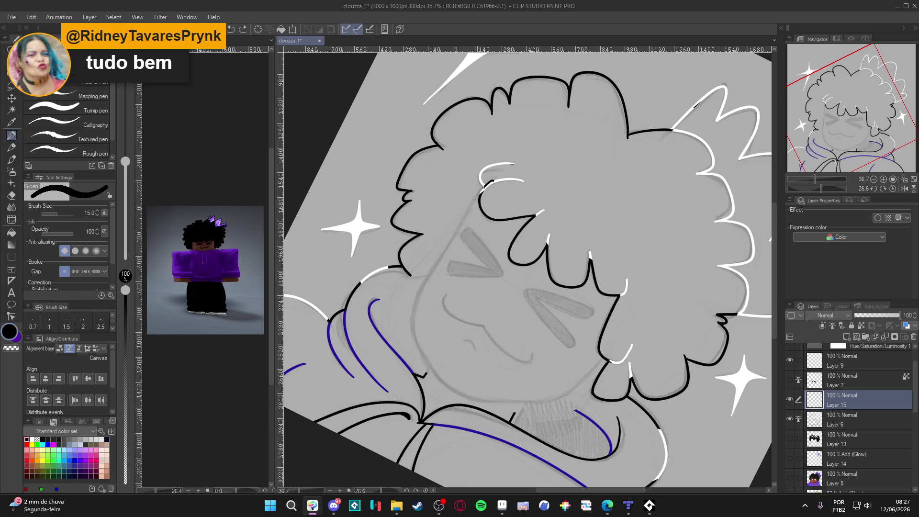
{"action": "left_click_drag", "start_coordinate": [478, 193], "coordinate": [457, 232]}
{"action": "mouse_move", "coordinate": [435, 268]}
{"action": "left_mouse_down"}
{"action": "mouse_move", "coordinate": [417, 304]}
{"action": "mouse_move", "coordinate": [418, 337]}
{"action": "left_mouse_up"}
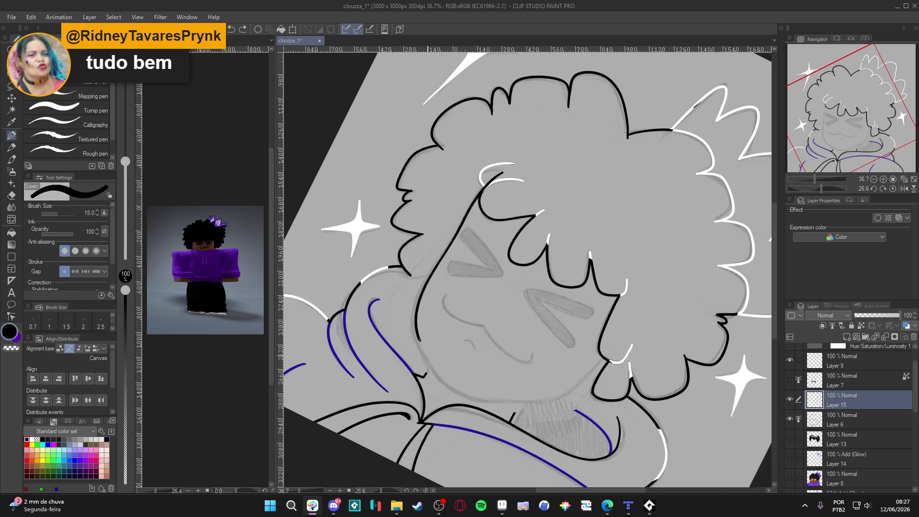
{"action": "key", "text": "ctrl+z"}
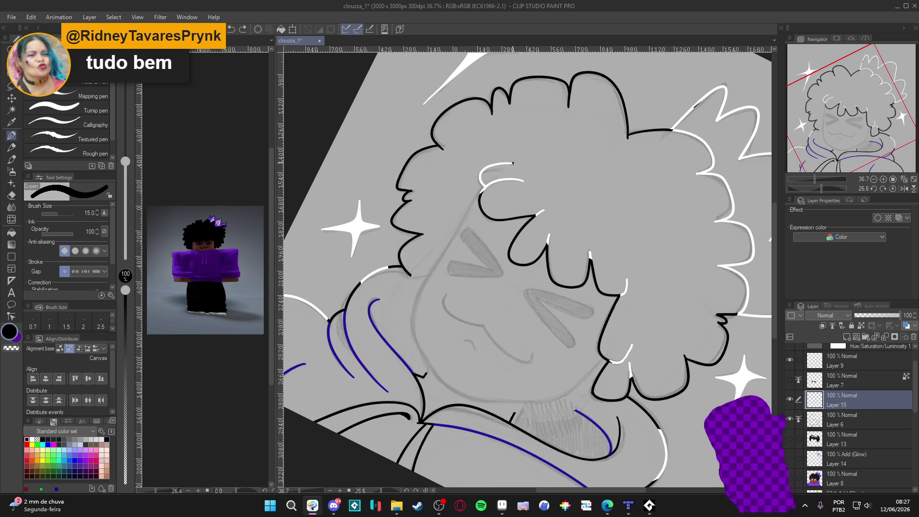
{"action": "mouse_move", "coordinate": [488, 182]}
{"action": "left_mouse_down"}
{"action": "mouse_move", "coordinate": [417, 312]}
{"action": "mouse_move", "coordinate": [445, 386]}
{"action": "left_mouse_up"}
{"action": "left_click_drag", "start_coordinate": [609, 393], "coordinate": [387, 214]}
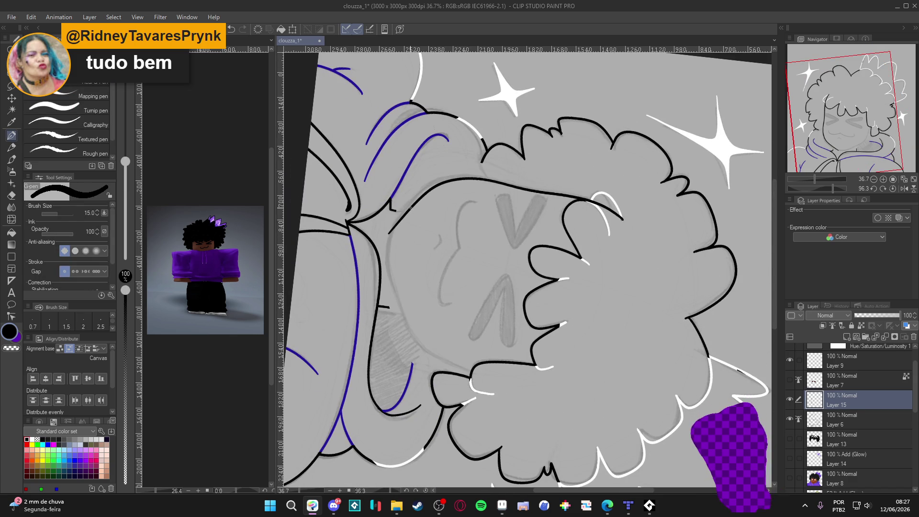
{"action": "key", "text": "ctrl+z"}
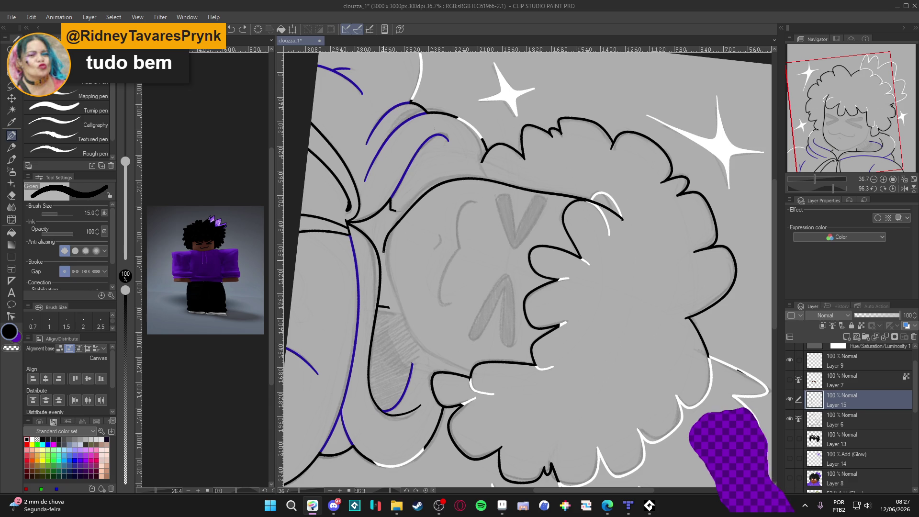
{"action": "left_click_drag", "start_coordinate": [386, 276], "coordinate": [402, 315]}
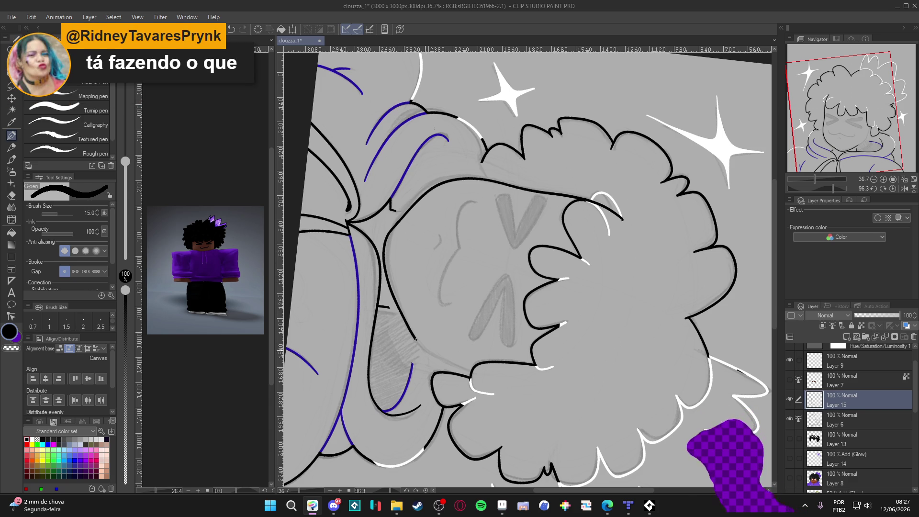
Rework the lower jaw curve in a rotated view, undoing the short strokes
{"action": "key", "text": "ctrl+at"}
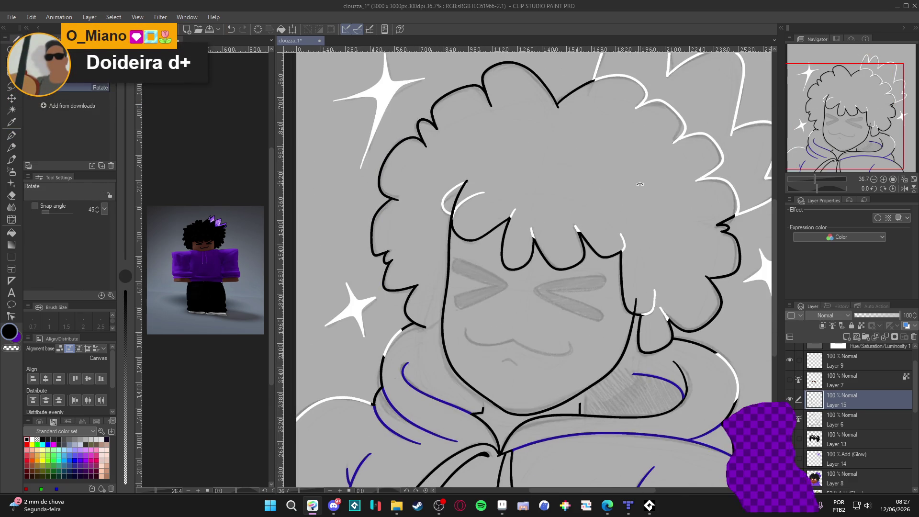
{"action": "key", "text": "ctrl+z"}
{"action": "mouse_move", "coordinate": [672, 362]}
{"action": "left_mouse_down"}
{"action": "mouse_move", "coordinate": [550, 215]}
{"action": "mouse_move", "coordinate": [388, 247]}
{"action": "left_mouse_up"}
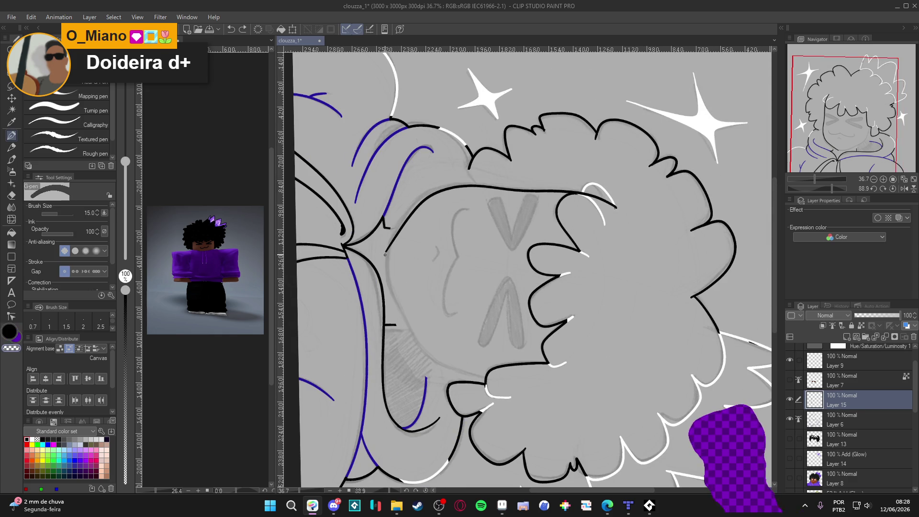
{"action": "left_click_drag", "start_coordinate": [387, 248], "coordinate": [392, 241]}
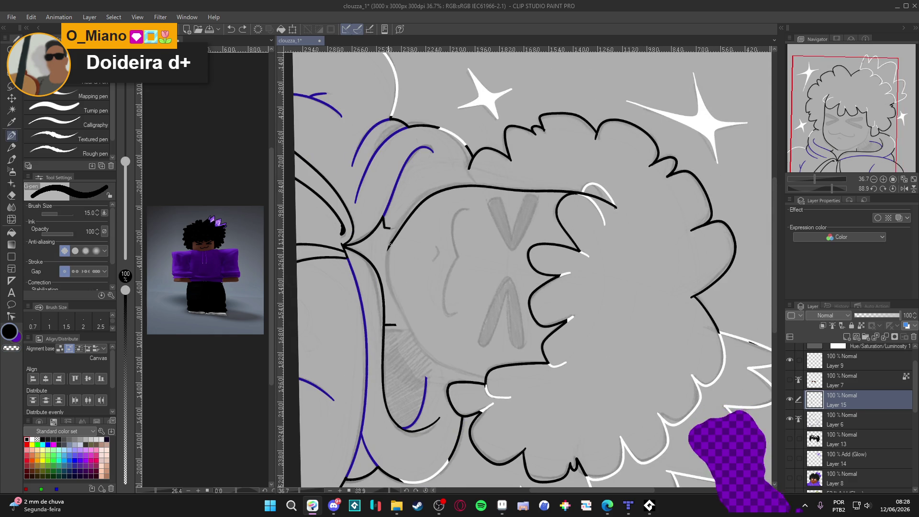
{"action": "key", "text": "ctrl+z"}
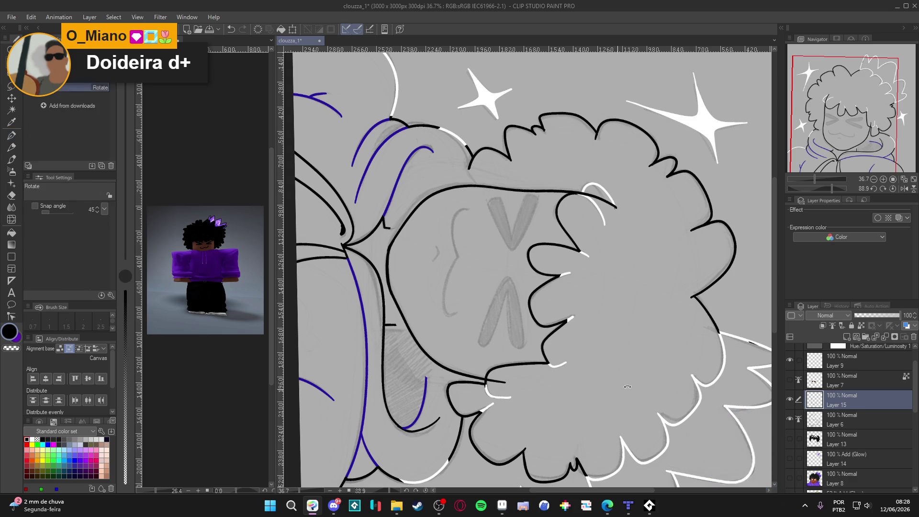
{"action": "left_click_drag", "start_coordinate": [478, 378], "coordinate": [630, 283]}
{"action": "key", "text": "e"}
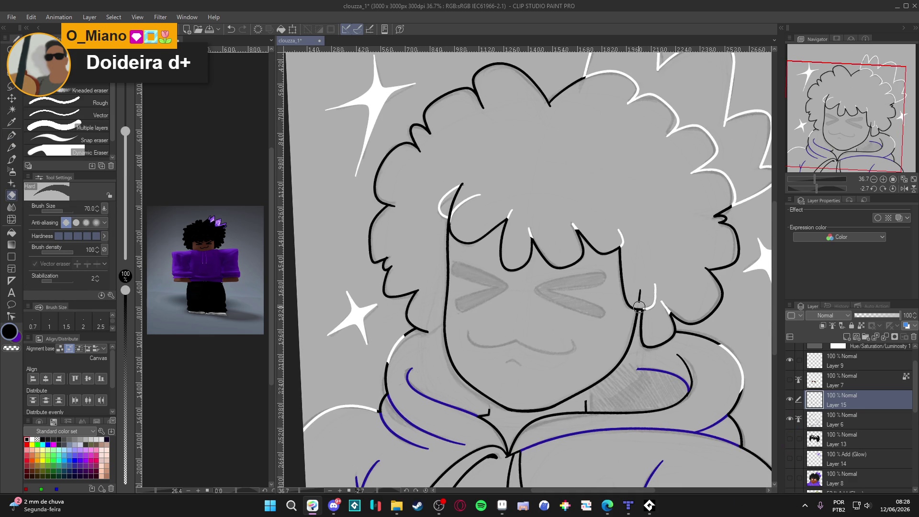
{"action": "key", "text": "p"}
{"action": "mouse_move", "coordinate": [723, 421]}
{"action": "left_mouse_down"}
{"action": "mouse_move", "coordinate": [713, 396]}
{"action": "mouse_move", "coordinate": [688, 390]}
{"action": "left_mouse_up"}
Save the portrait and add new empty Layer 16 above Layer 15
{"action": "key", "text": "ctrl+s"}
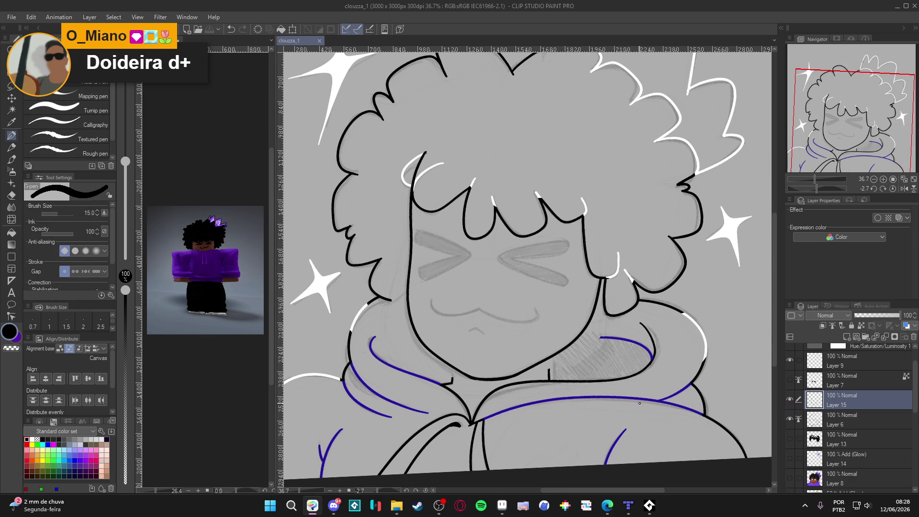
{"action": "key", "text": "e"}
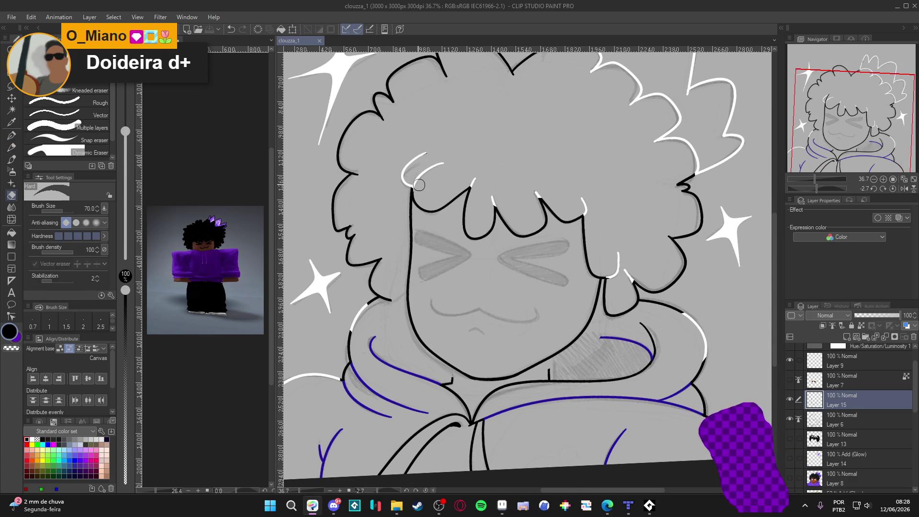
{"action": "key", "text": "p"}
{"action": "left_click_drag", "start_coordinate": [608, 335], "coordinate": [595, 312]}
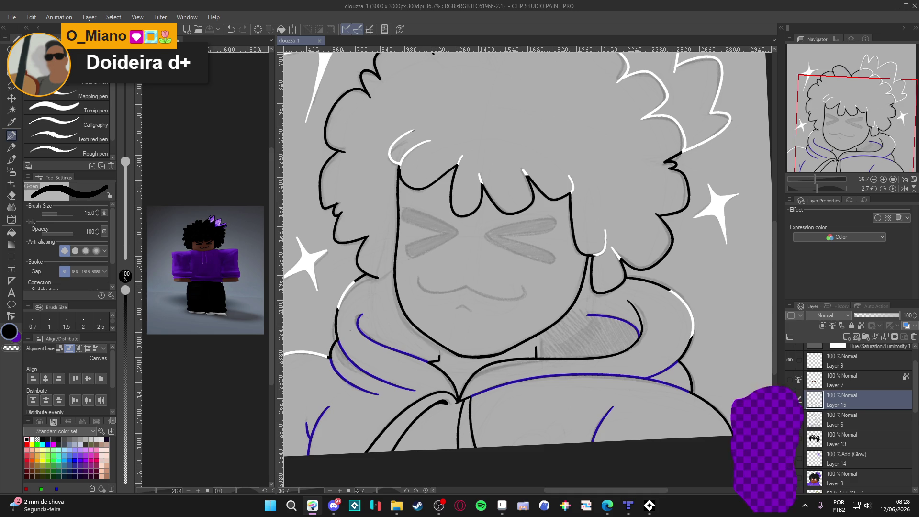
{"action": "left_click_drag", "start_coordinate": [653, 389], "coordinate": [651, 398]}
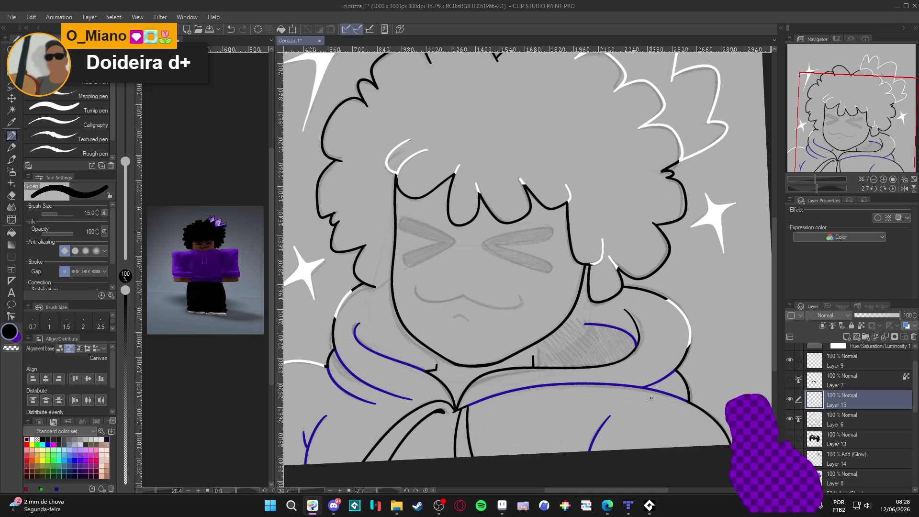
{"action": "left_click_drag", "start_coordinate": [658, 416], "coordinate": [655, 419]}
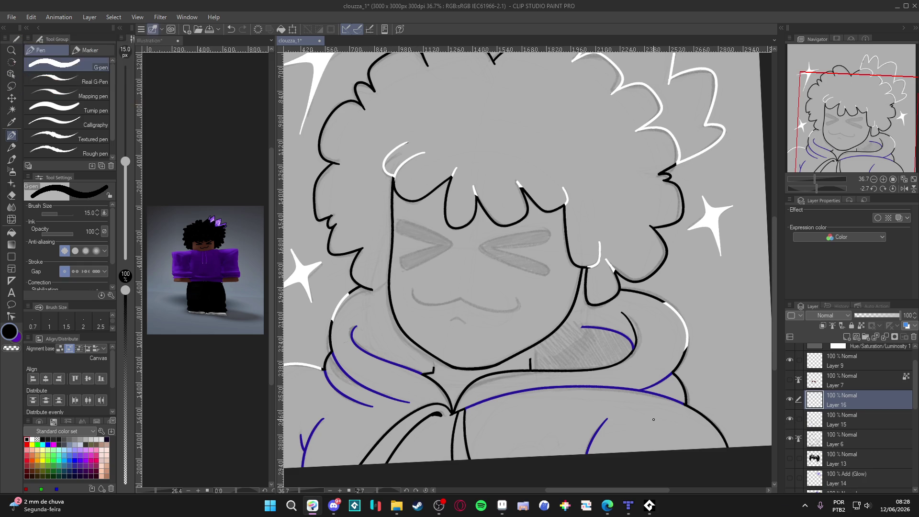
{"action": "key", "text": "ctrl+shift+n"}
Erase on Layer 6 in a sideways view, then activate the 924 x 1017 px Illustration reference
{"action": "left_click", "coordinate": [839, 416]}
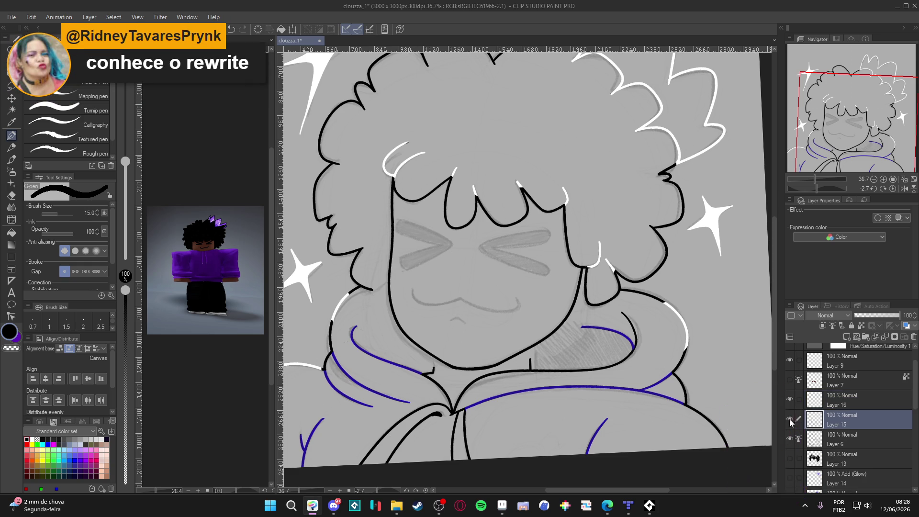
{"action": "left_click", "coordinate": [833, 435]}
{"action": "mouse_move", "coordinate": [542, 353]}
{"action": "left_mouse_down"}
{"action": "mouse_move", "coordinate": [460, 323]}
{"action": "mouse_move", "coordinate": [439, 257]}
{"action": "left_mouse_up"}
{"action": "key", "text": "e"}
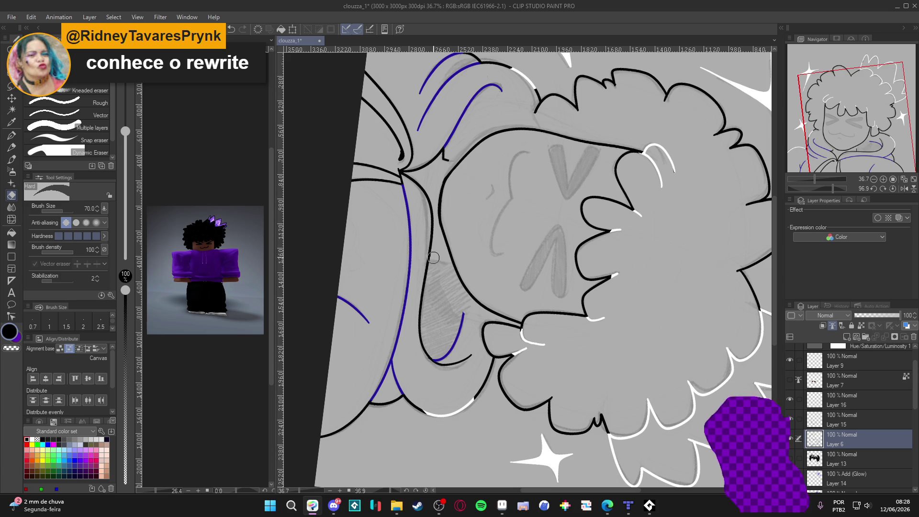
{"action": "scroll", "coordinate": [477, 274], "scroll_direction": "up", "scroll_amount": 4}
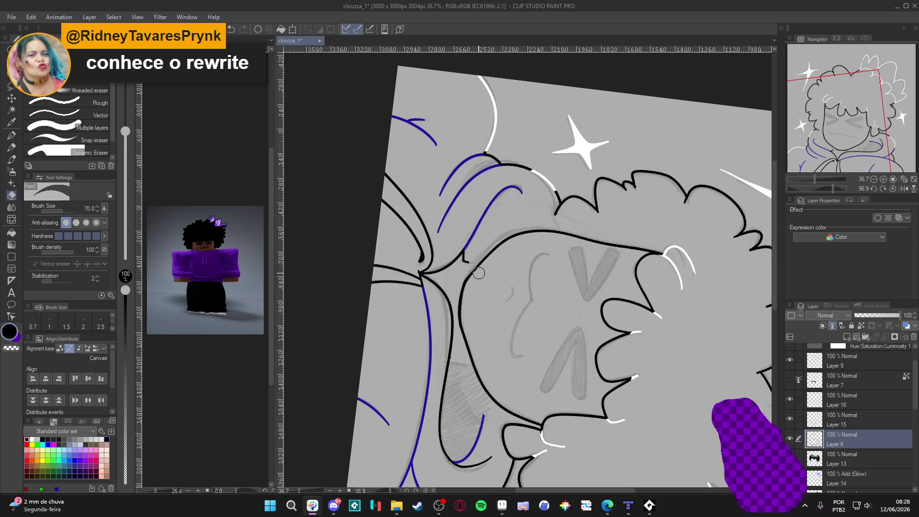
{"action": "scroll", "coordinate": [476, 282], "scroll_direction": "up", "scroll_amount": 1}
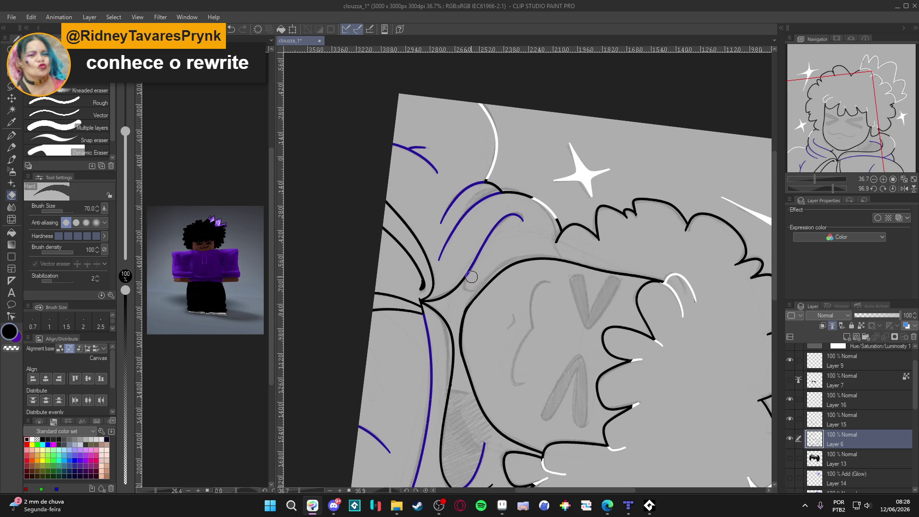
{"action": "key", "text": "p"}
{"action": "scroll", "coordinate": [487, 271], "scroll_direction": "down", "scroll_amount": 4}
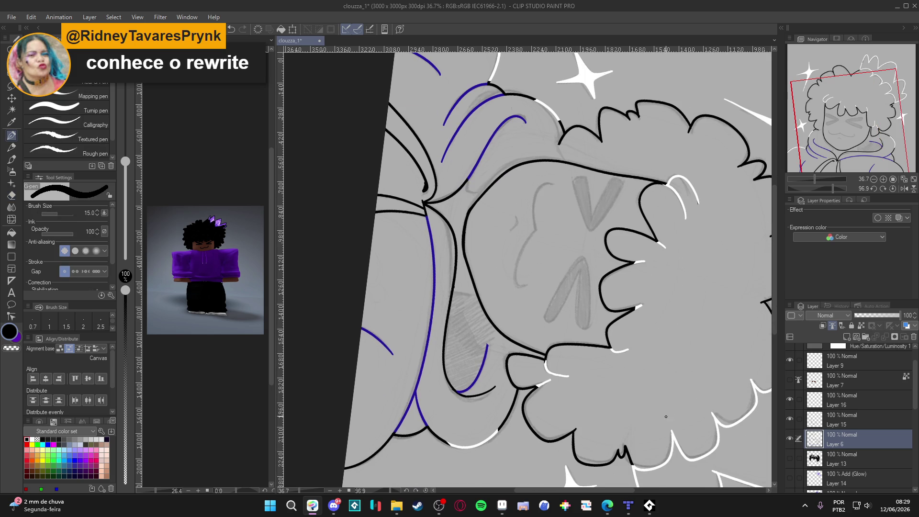
{"action": "left_click", "coordinate": [243, 232]}
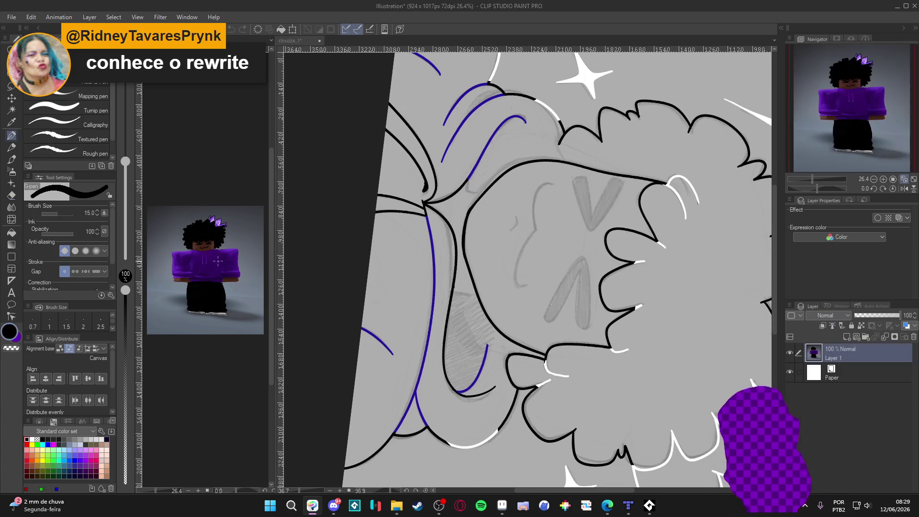
Switch back to the clouzza_1 portrait and save it
{"action": "scroll", "coordinate": [197, 255], "scroll_direction": "up", "scroll_amount": 3}
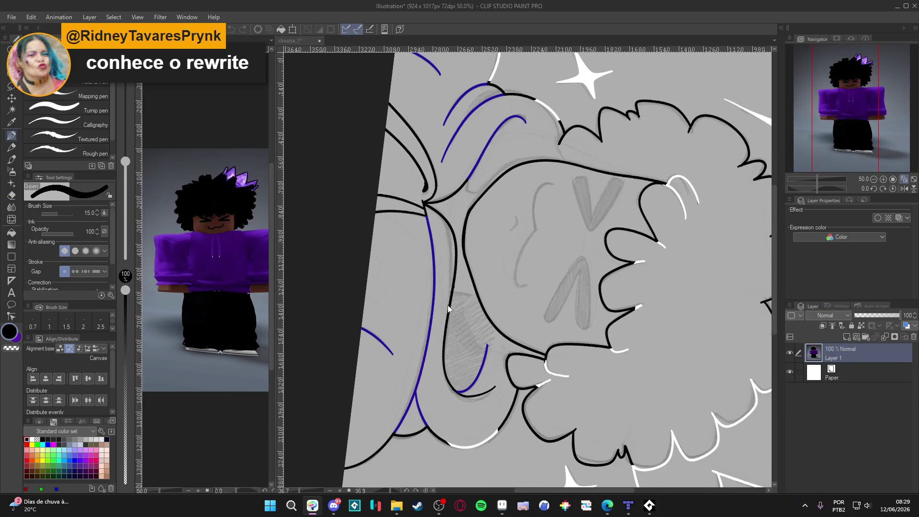
{"action": "left_click", "coordinate": [447, 305]}
{"action": "scroll", "coordinate": [458, 290], "scroll_direction": "up", "scroll_amount": 1}
{"action": "key", "text": "ctrl+s"}
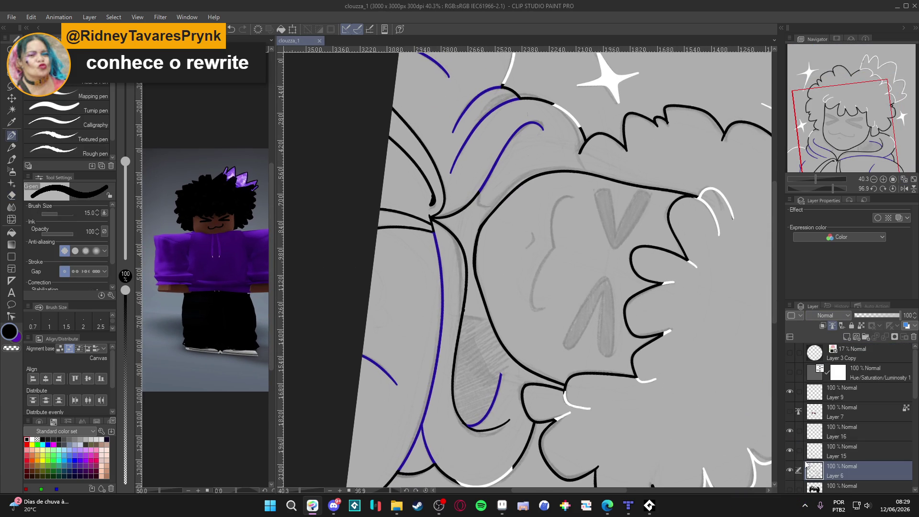
Show Layers 9 and 15, hide Layer 16, and select Layer 15
{"action": "left_click", "coordinate": [789, 468]}
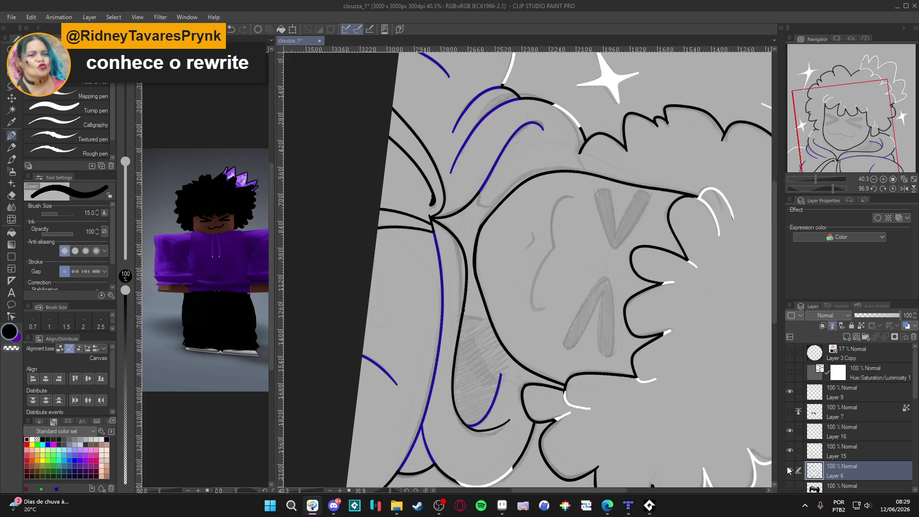
{"action": "left_click", "coordinate": [790, 391]}
{"action": "left_click", "coordinate": [788, 431]}
{"action": "left_click", "coordinate": [789, 450]}
{"action": "left_click", "coordinate": [817, 454]}
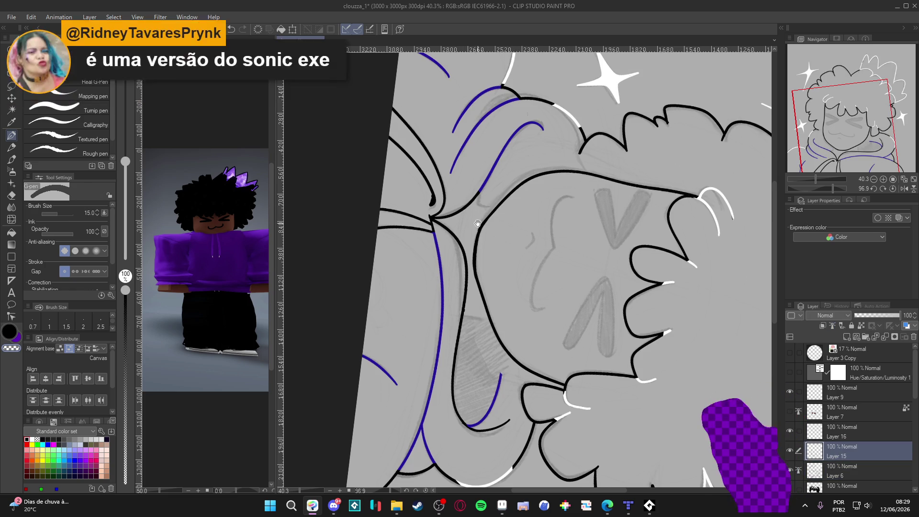
Retrace part of the face outline, save, and select Layer 16
{"action": "scroll", "coordinate": [483, 216], "scroll_direction": "up", "scroll_amount": 1}
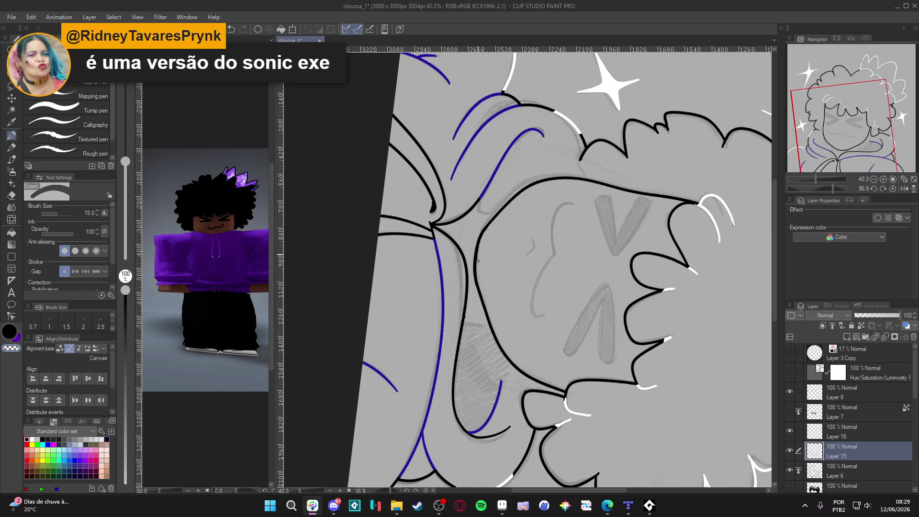
{"action": "left_click_drag", "start_coordinate": [477, 268], "coordinate": [488, 227]}
{"action": "mouse_move", "coordinate": [606, 353]}
{"action": "left_mouse_down"}
{"action": "mouse_move", "coordinate": [641, 258]}
{"action": "mouse_move", "coordinate": [651, 287]}
{"action": "left_mouse_up"}
{"action": "key", "text": "ctrl+s"}
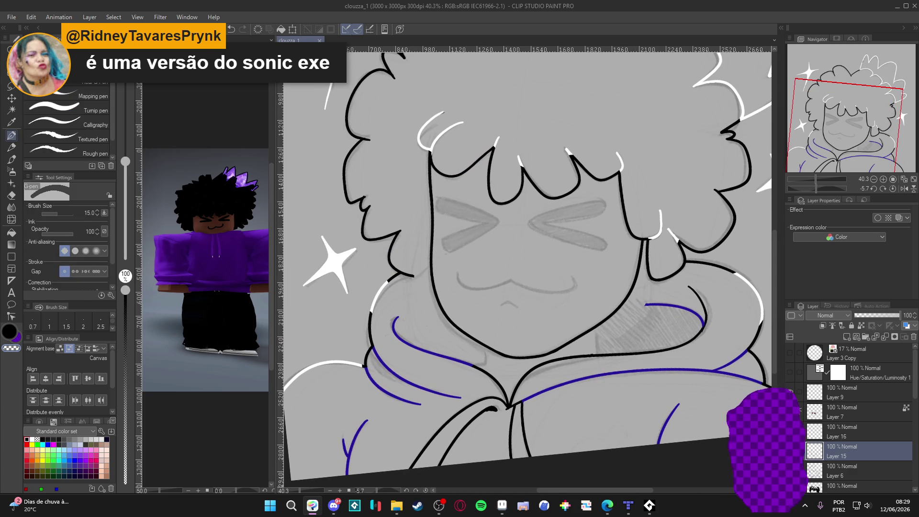
{"action": "left_click", "coordinate": [816, 429]}
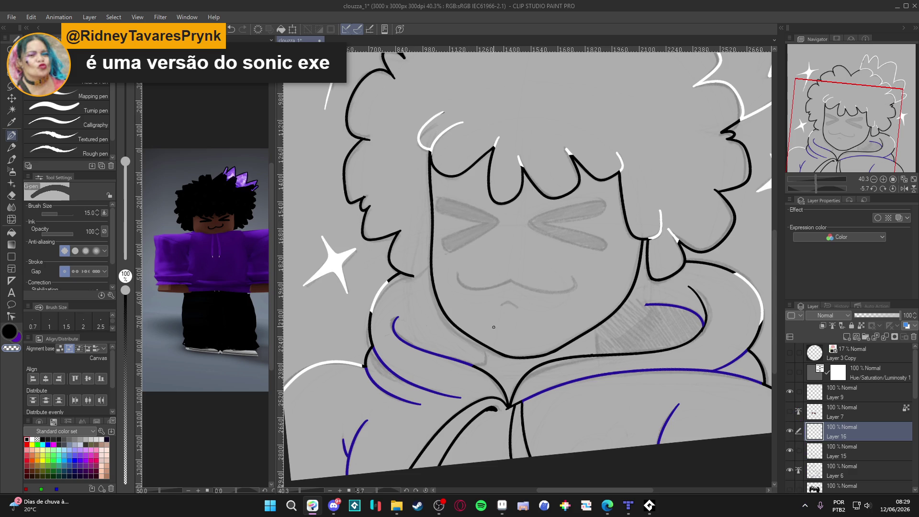
Draw a short line under the chin and erase its stray top and middle
{"action": "scroll", "coordinate": [510, 286], "scroll_direction": "down", "scroll_amount": 2}
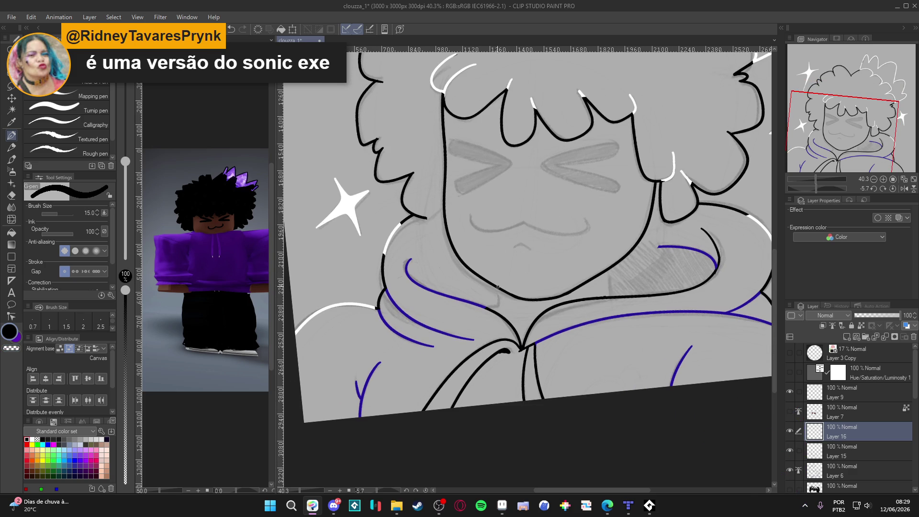
{"action": "mouse_move", "coordinate": [491, 265]}
{"action": "left_mouse_down"}
{"action": "mouse_move", "coordinate": [497, 290]}
{"action": "mouse_move", "coordinate": [466, 309]}
{"action": "left_mouse_up"}
{"action": "key", "text": "e"}
{"action": "left_click_drag", "start_coordinate": [496, 281], "coordinate": [492, 264]}
{"action": "mouse_move", "coordinate": [493, 307]}
{"action": "left_mouse_down"}
{"action": "mouse_move", "coordinate": [469, 309]}
{"action": "mouse_move", "coordinate": [481, 312]}
{"action": "left_mouse_up"}
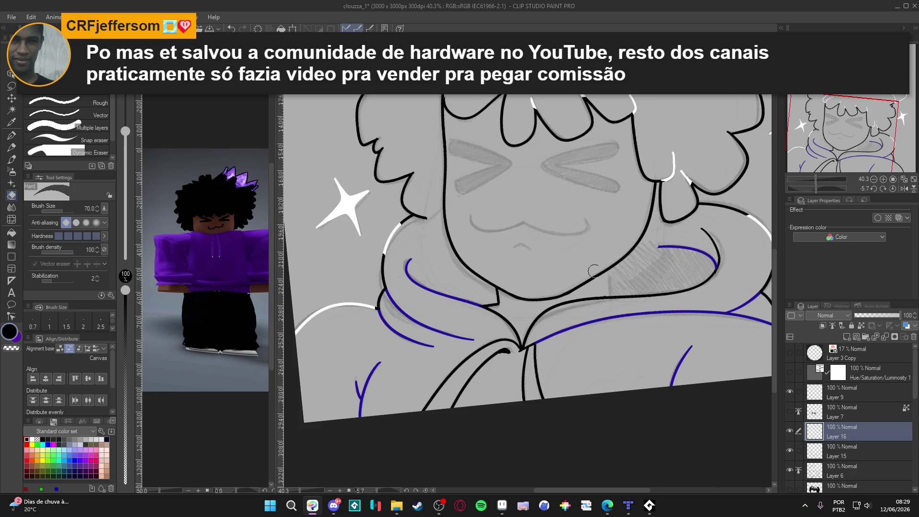
{"action": "key", "text": "p"}
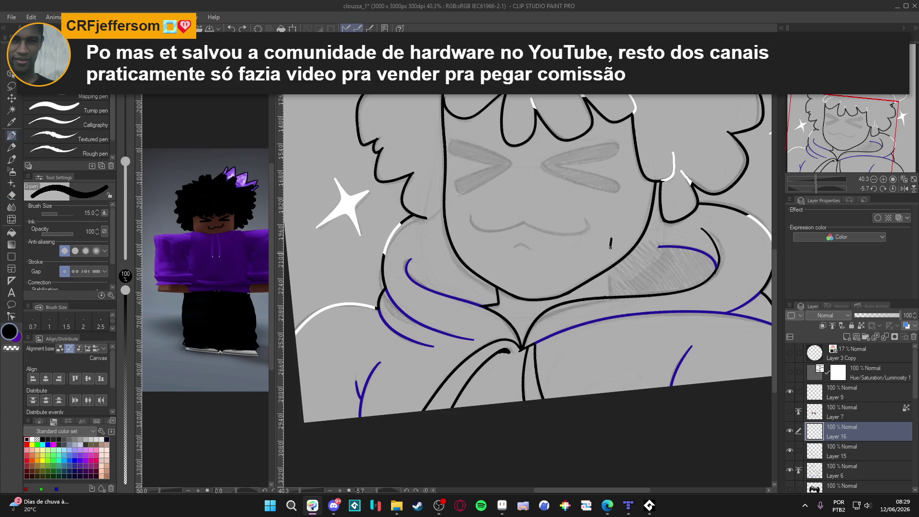
Trim the vertical neck line so it runs only from chin to collar
{"action": "key", "text": "ctrl+z"}
{"action": "key", "text": "ctrl+y"}
{"action": "key", "text": "e"}
{"action": "left_click_drag", "start_coordinate": [603, 267], "coordinate": [606, 244]}
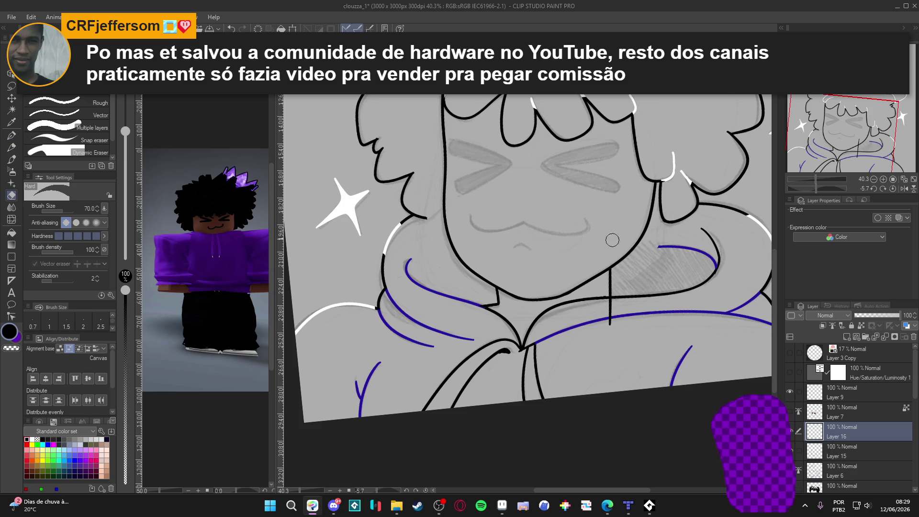
{"action": "left_click_drag", "start_coordinate": [610, 307], "coordinate": [607, 316]}
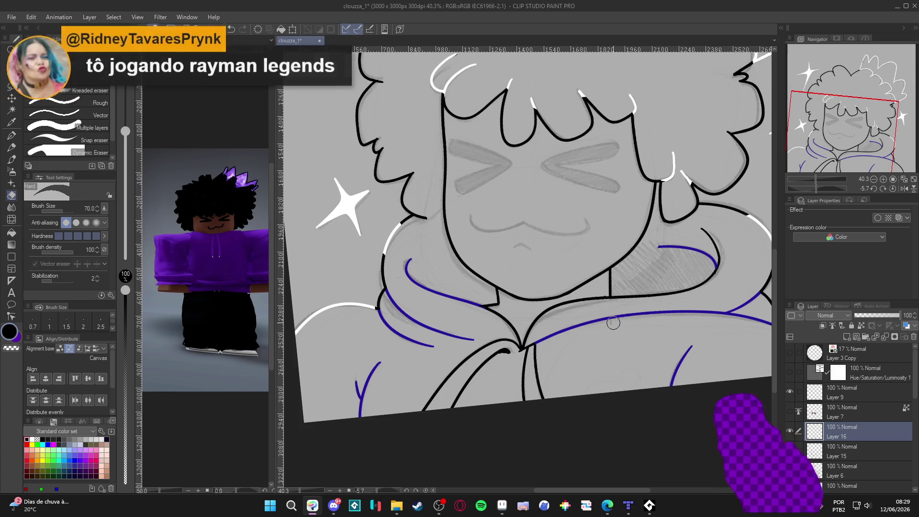
{"action": "scroll", "coordinate": [607, 316], "scroll_direction": "up", "scroll_amount": 1}
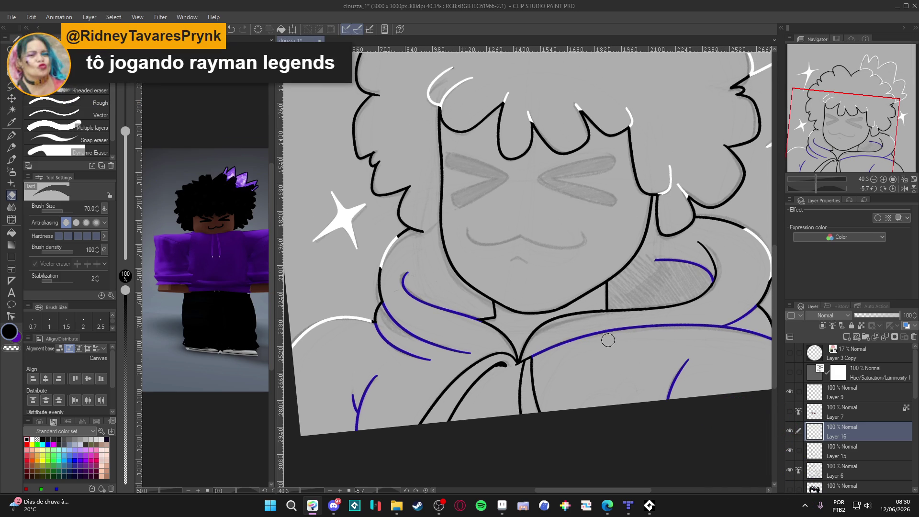
{"action": "key", "text": "p"}
{"action": "scroll", "coordinate": [764, 381], "scroll_direction": "up", "scroll_amount": 1}
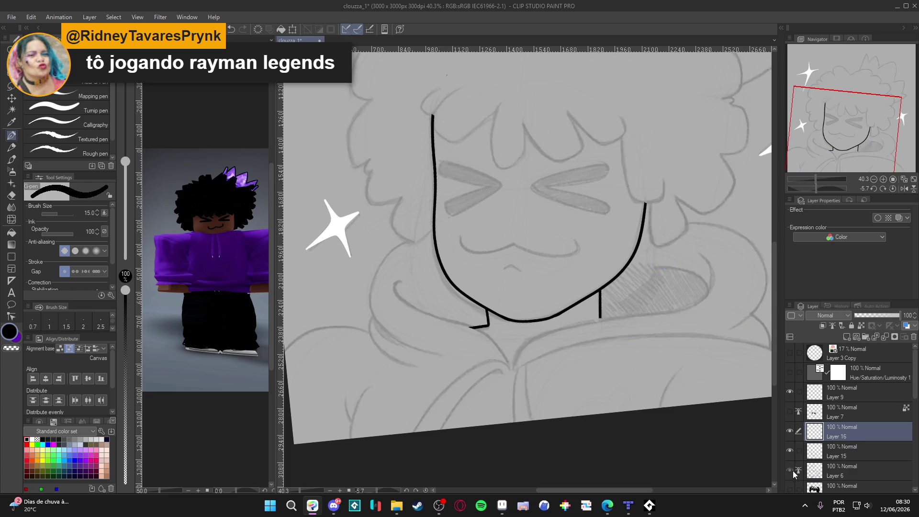
On Layer 6, ink the chin outline and a curve under the right cheek, rotating the canvas as needed
{"action": "left_click", "coordinate": [842, 471]}
{"action": "key", "text": "r"}
{"action": "mouse_move", "coordinate": [598, 335]}
{"action": "left_mouse_down"}
{"action": "mouse_move", "coordinate": [547, 411]}
{"action": "mouse_move", "coordinate": [398, 325]}
{"action": "left_mouse_up"}
{"action": "key", "text": "p"}
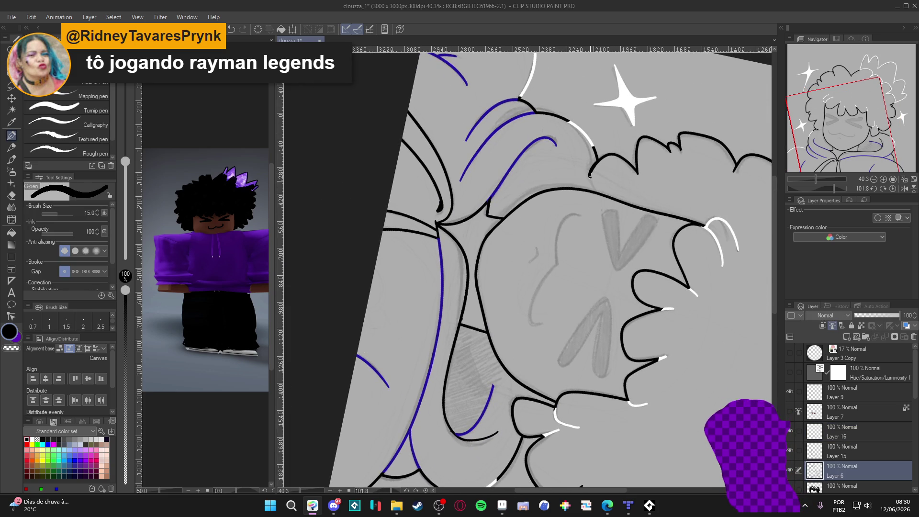
{"action": "key", "text": "r"}
{"action": "left_click_drag", "start_coordinate": [688, 335], "coordinate": [680, 169]}
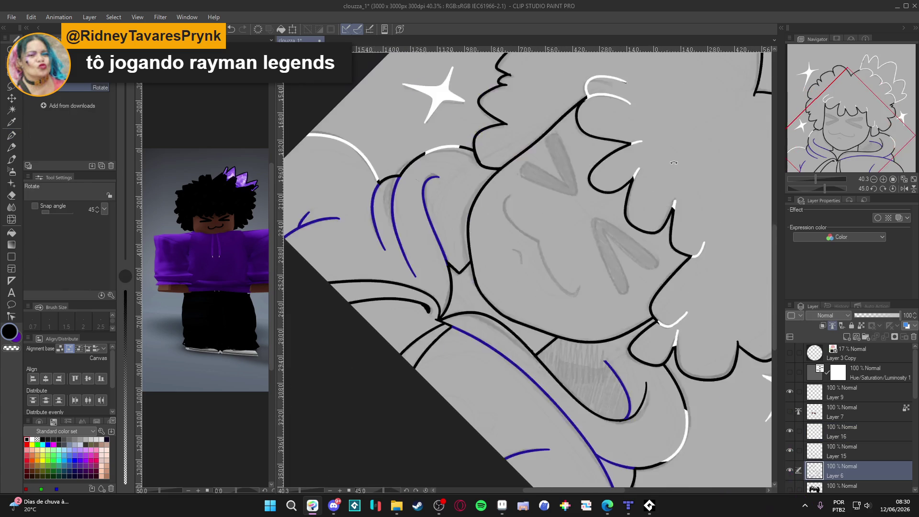
{"action": "key", "text": "ctrl+@"}
{"action": "key", "text": "p"}
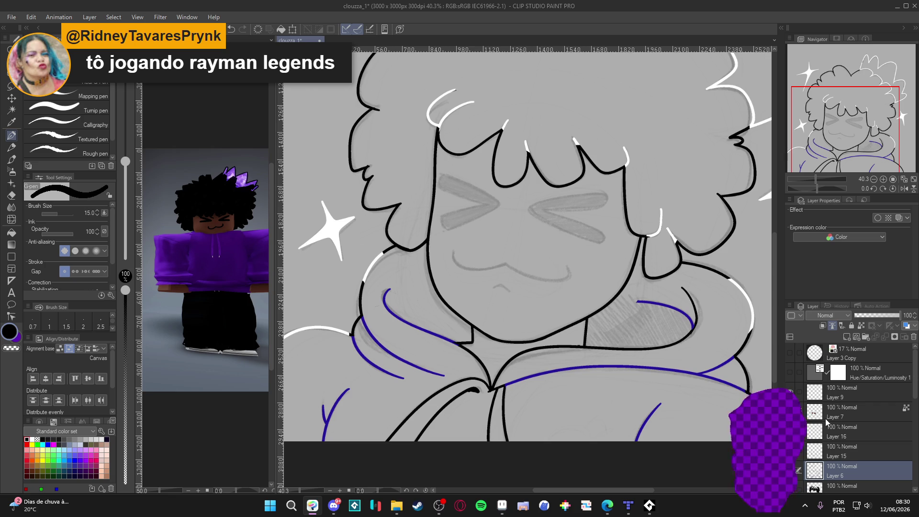
{"action": "left_click", "coordinate": [789, 392]}
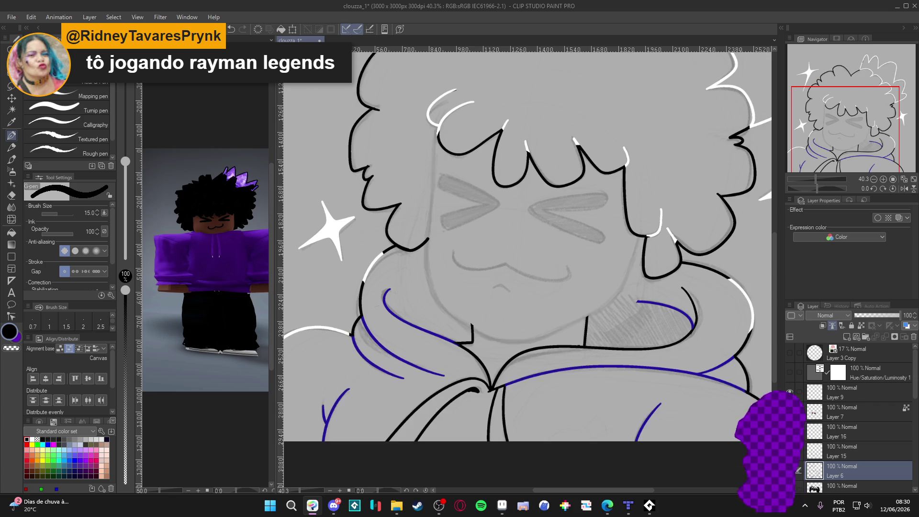
{"action": "left_click_drag", "start_coordinate": [437, 130], "coordinate": [641, 235]}
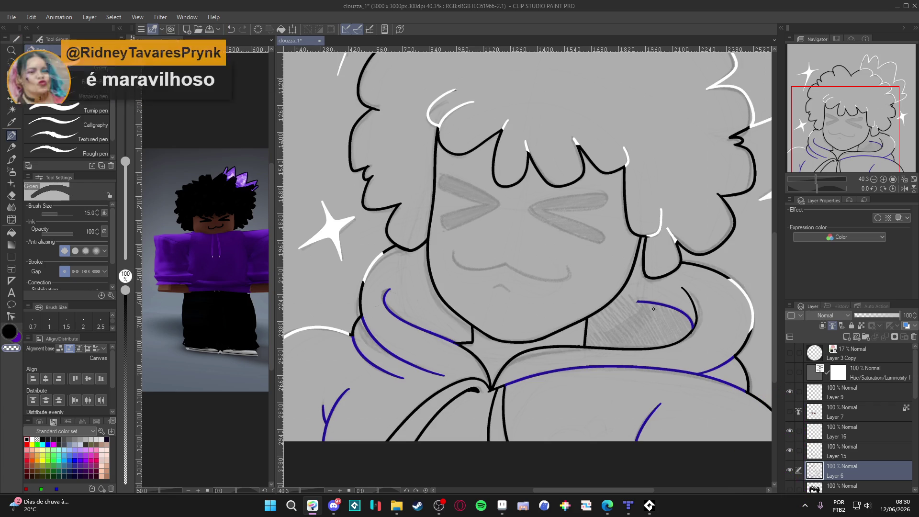
{"action": "left_click_drag", "start_coordinate": [654, 306], "coordinate": [660, 315]}
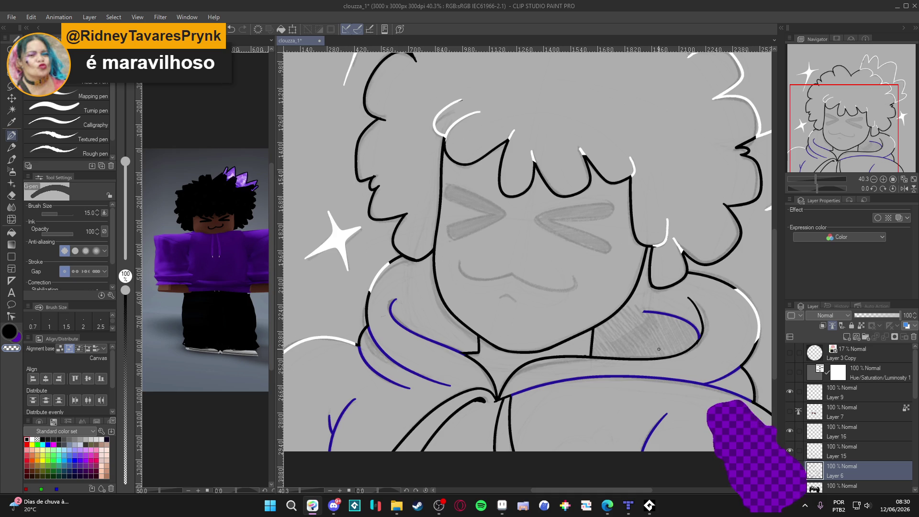
{"action": "left_click_drag", "start_coordinate": [651, 286], "coordinate": [686, 269]}
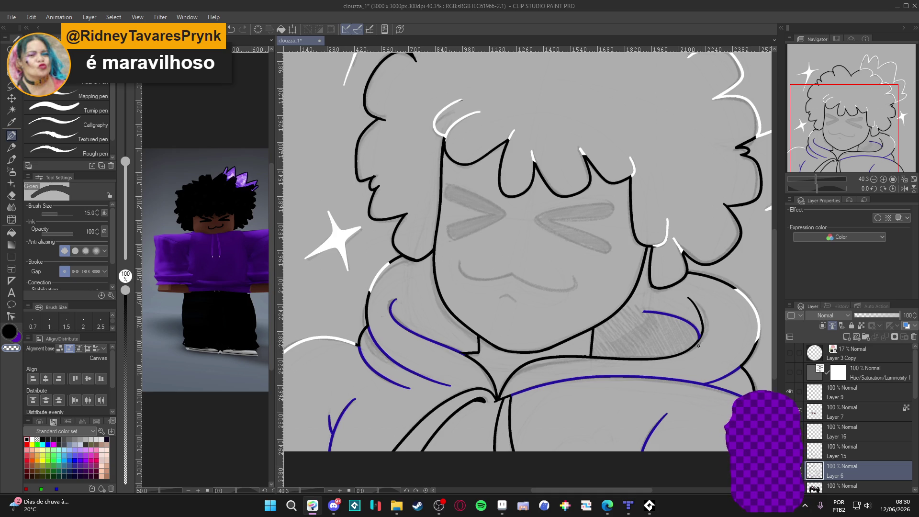
Return the canvas rotation to upright and save the drawing
{"action": "key", "text": "r"}
{"action": "mouse_move", "coordinate": [700, 343]}
{"action": "left_mouse_down"}
{"action": "mouse_move", "coordinate": [449, 271]}
{"action": "mouse_move", "coordinate": [463, 325]}
{"action": "mouse_move", "coordinate": [727, 373]}
{"action": "mouse_move", "coordinate": [720, 381]}
{"action": "left_mouse_up"}
{"action": "key", "text": "p"}
{"action": "key", "text": "r"}
{"action": "key", "text": "p"}
{"action": "key", "text": "ctrl+s"}
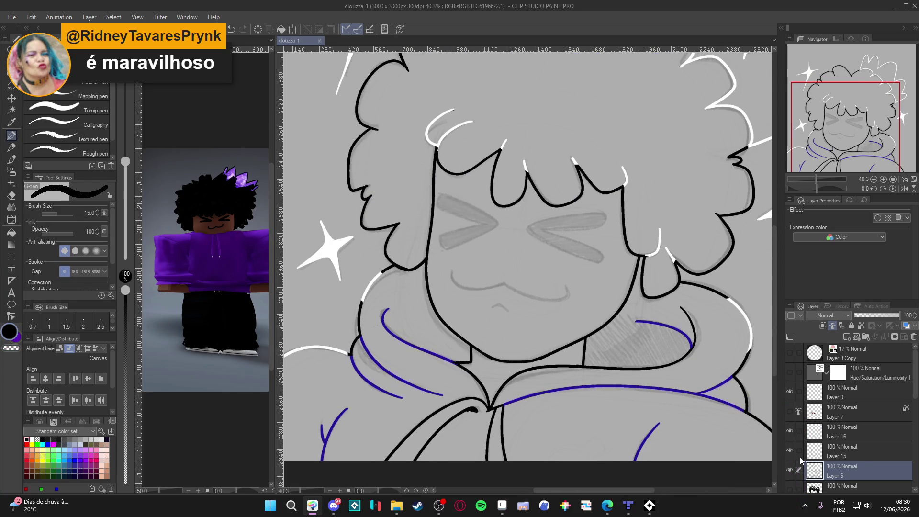
Toggle Layer 6 and Layer 16 visibility to compare the line art
{"action": "left_click", "coordinate": [789, 470]}
{"action": "left_click", "coordinate": [789, 470]}
{"action": "left_click", "coordinate": [790, 431]}
{"action": "left_click", "coordinate": [790, 431]}
{"action": "left_click", "coordinate": [790, 471]}
{"action": "left_click", "coordinate": [790, 470]}
{"action": "left_click", "coordinate": [790, 470]}
{"action": "left_click", "coordinate": [790, 470]}
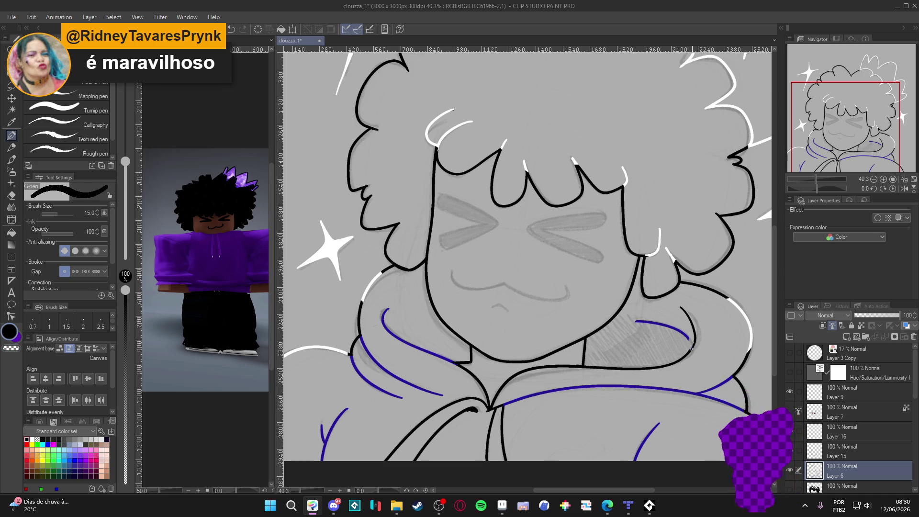
Erase the stray part of the blue hood line and check that line layer on its own
{"action": "key", "text": "e"}
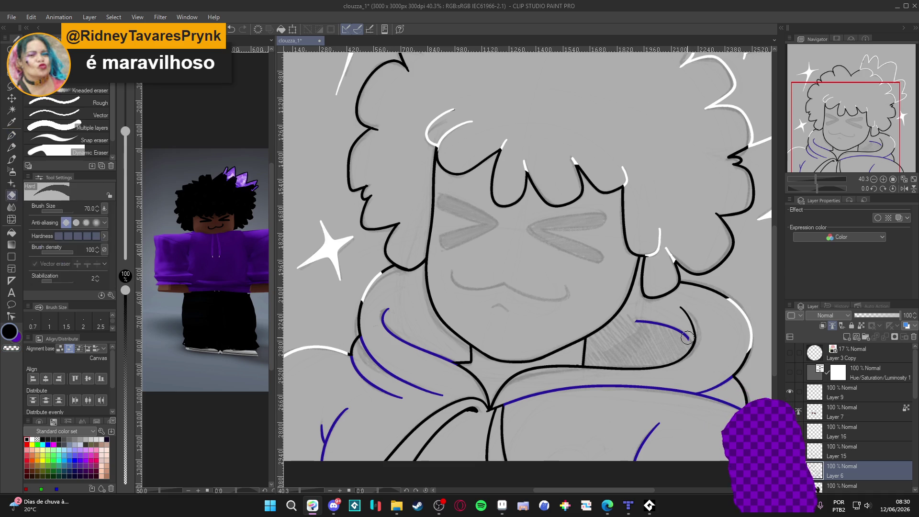
{"action": "left_click_drag", "start_coordinate": [687, 338], "coordinate": [627, 320]}
{"action": "key", "text": "p"}
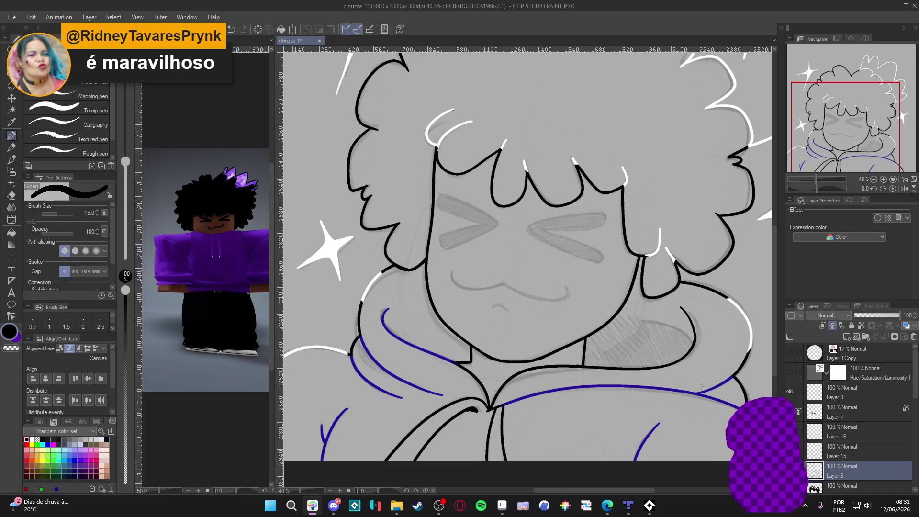
{"action": "left_click", "coordinate": [789, 450], "text": "alt"}
{"action": "left_click", "coordinate": [789, 450], "text": "alt"}
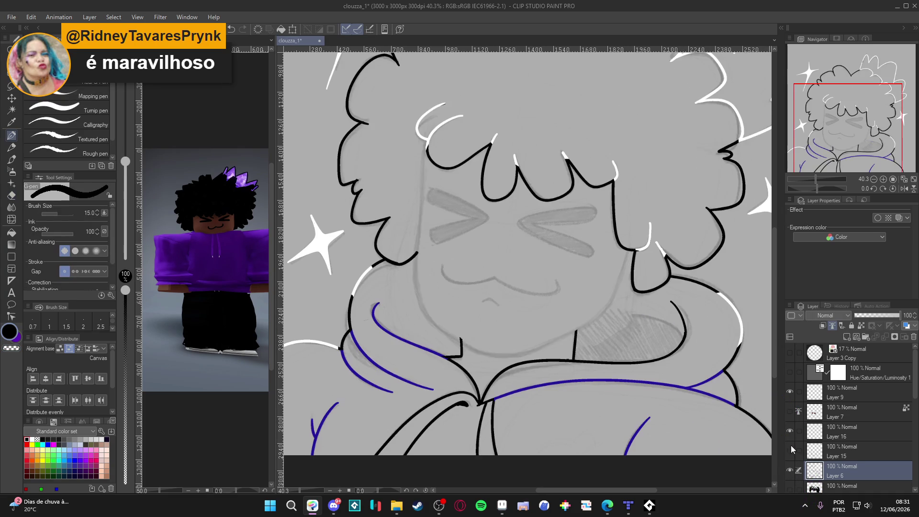
Merge the line layer down, show Layer 16 and merge it into Layer 6, then undo that merge
{"action": "left_click", "coordinate": [835, 454]}
{"action": "key", "text": "ctrl+e"}
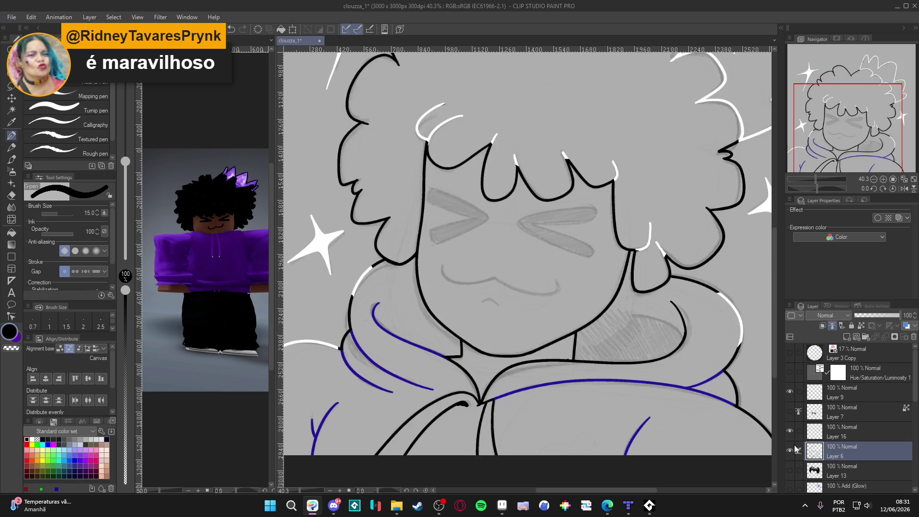
{"action": "left_click", "coordinate": [789, 430]}
{"action": "left_click", "coordinate": [814, 436]}
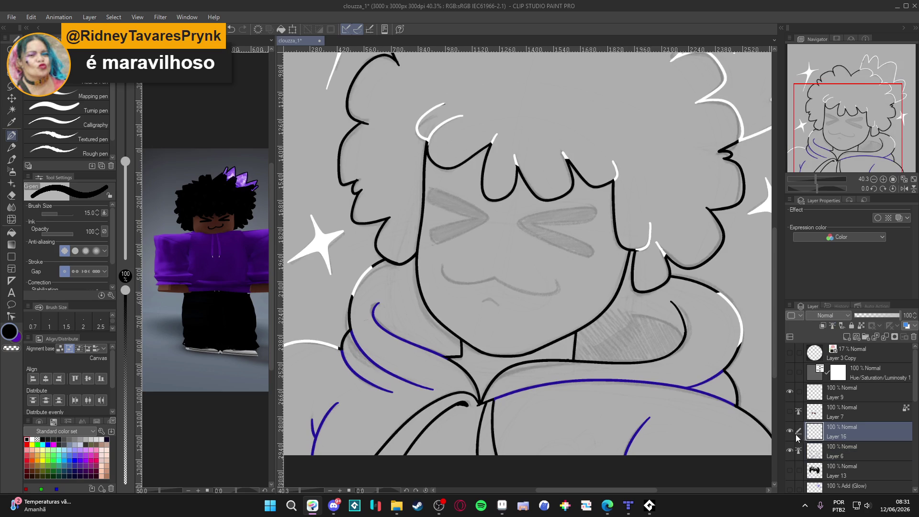
{"action": "key", "text": "ctrl+e"}
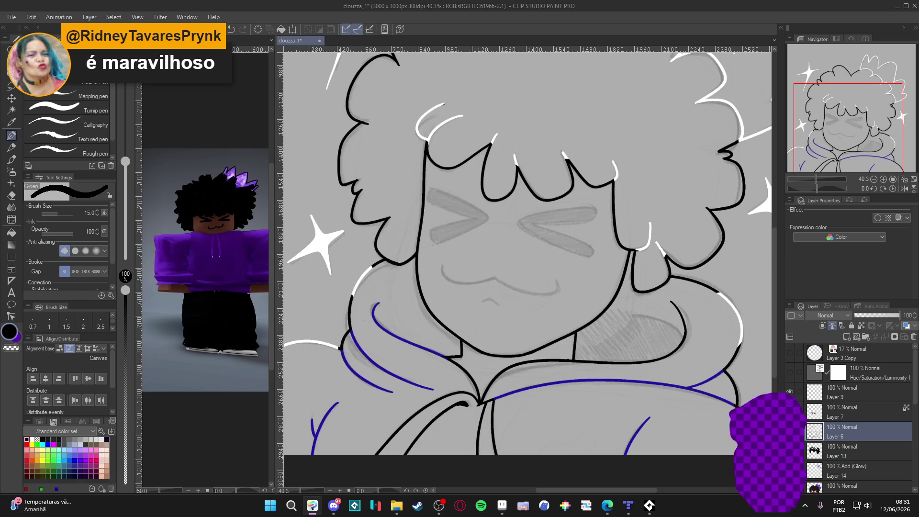
{"action": "key", "text": "ctrl+z"}
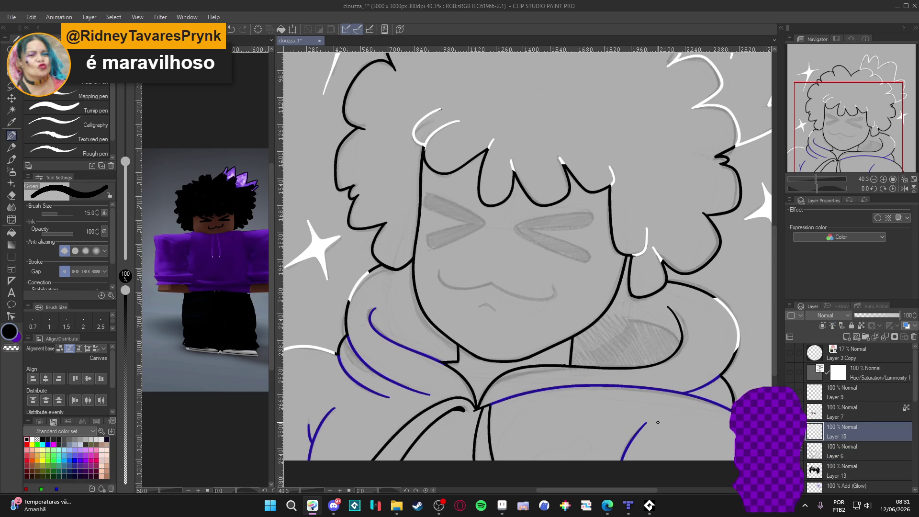
Redraw the hood edge as one long curve, trim the inner hood line, save, and show the eyes and mouth
{"action": "left_click_drag", "start_coordinate": [657, 422], "coordinate": [683, 237]}
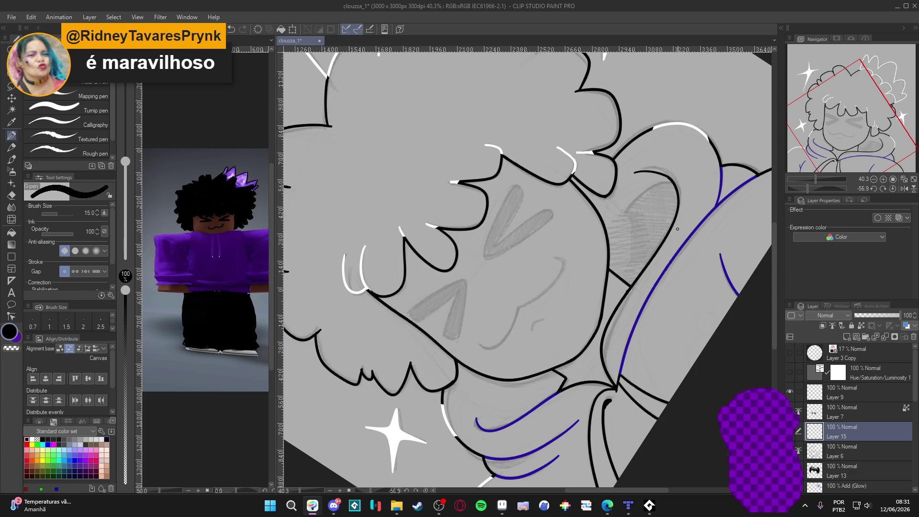
{"action": "left_click_drag", "start_coordinate": [678, 183], "coordinate": [587, 257]}
{"action": "key", "text": "ctrl+z"}
{"action": "key", "text": "ctrl+z"}
{"action": "mouse_move", "coordinate": [665, 246]}
{"action": "left_mouse_down"}
{"action": "mouse_move", "coordinate": [683, 188]}
{"action": "mouse_move", "coordinate": [610, 222]}
{"action": "mouse_move", "coordinate": [572, 293]}
{"action": "left_mouse_up"}
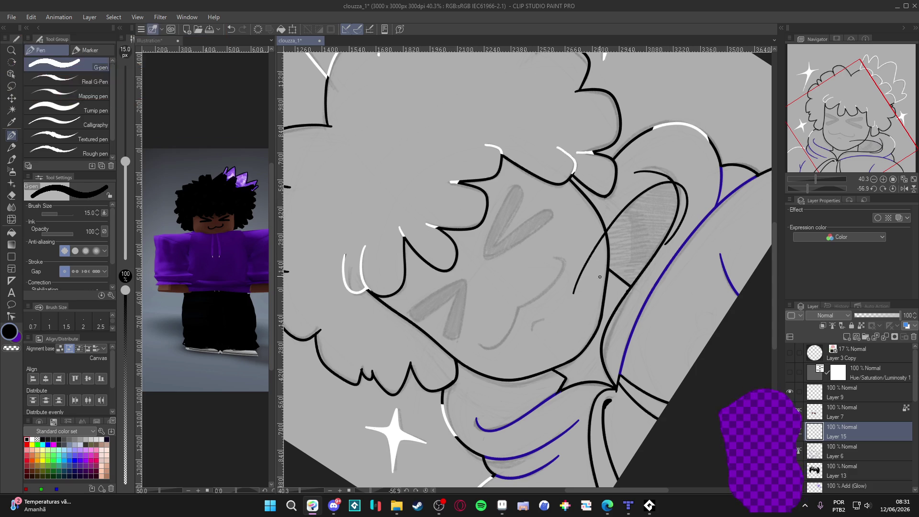
{"action": "key", "text": "e"}
{"action": "left_click_drag", "start_coordinate": [604, 235], "coordinate": [571, 304]}
{"action": "mouse_move", "coordinate": [677, 182]}
{"action": "left_mouse_down"}
{"action": "mouse_move", "coordinate": [685, 218]}
{"action": "mouse_move", "coordinate": [681, 210]}
{"action": "mouse_move", "coordinate": [670, 239]}
{"action": "mouse_move", "coordinate": [615, 435]}
{"action": "left_mouse_up"}
{"action": "key", "text": "p"}
{"action": "key", "text": "ctrl+s"}
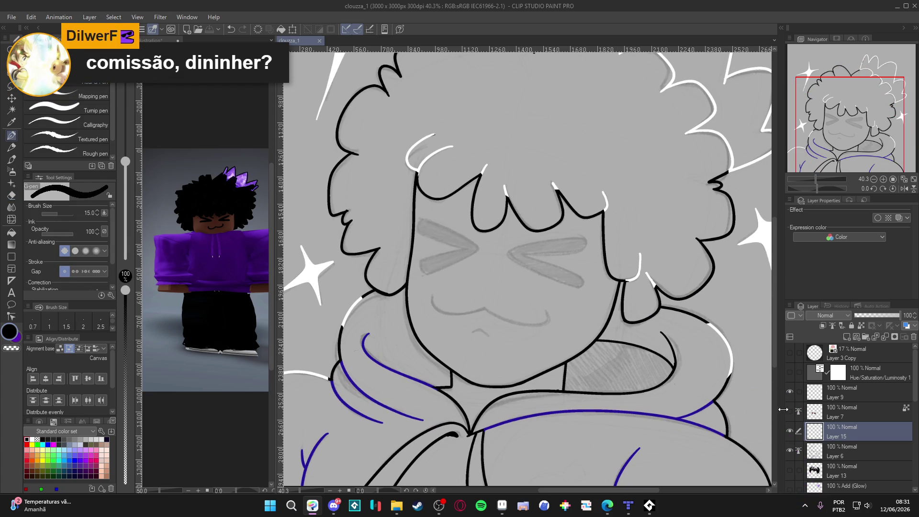
{"action": "left_click", "coordinate": [790, 410]}
{"action": "scroll", "coordinate": [542, 364], "scroll_direction": "down", "scroll_amount": 2}
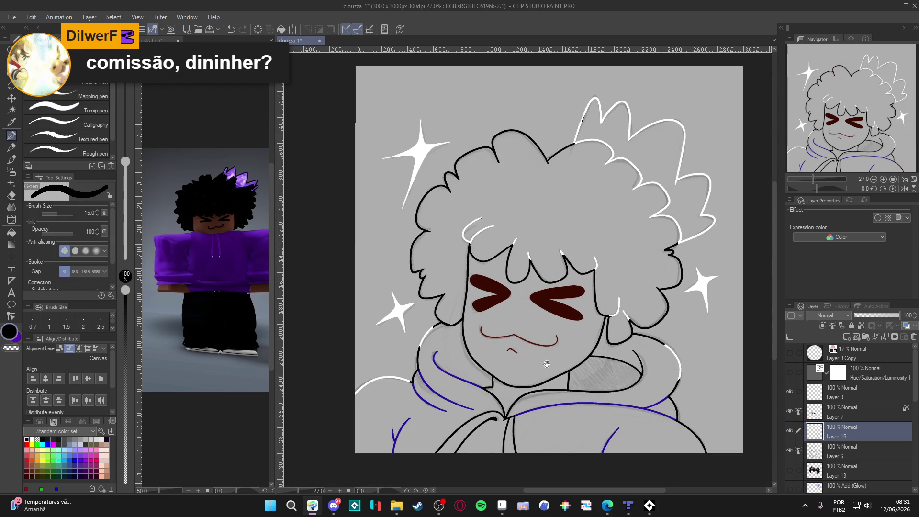
Show the coloured Layer 8, then Auto Select the face and delete its skin colour
{"action": "left_click_drag", "start_coordinate": [542, 364], "coordinate": [565, 360]}
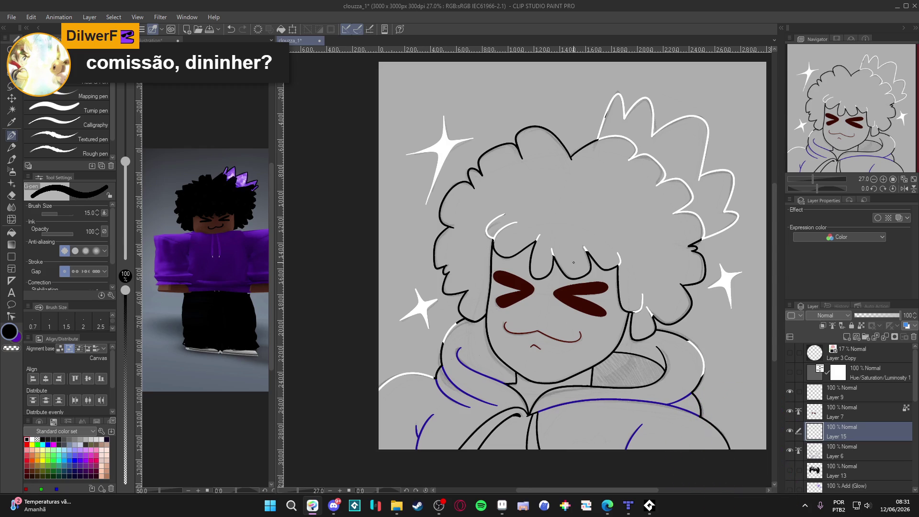
{"action": "scroll", "coordinate": [839, 401], "scroll_direction": "down", "scroll_amount": 4}
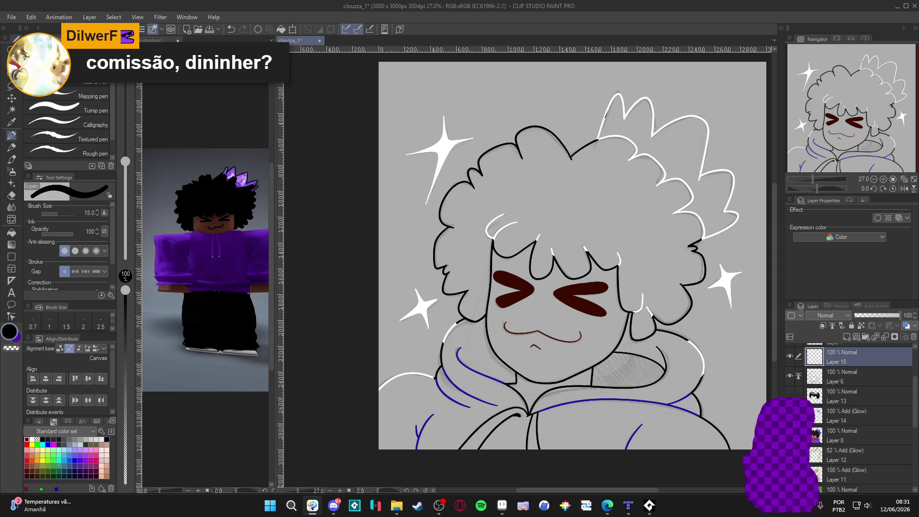
{"action": "left_click", "coordinate": [789, 434]}
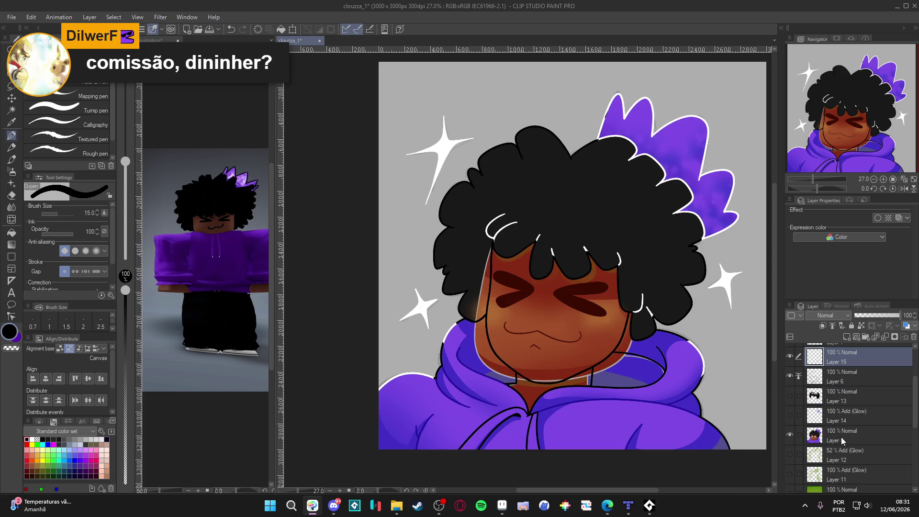
{"action": "left_click", "coordinate": [790, 435]}
{"action": "left_click", "coordinate": [789, 435]}
{"action": "key", "text": "w"}
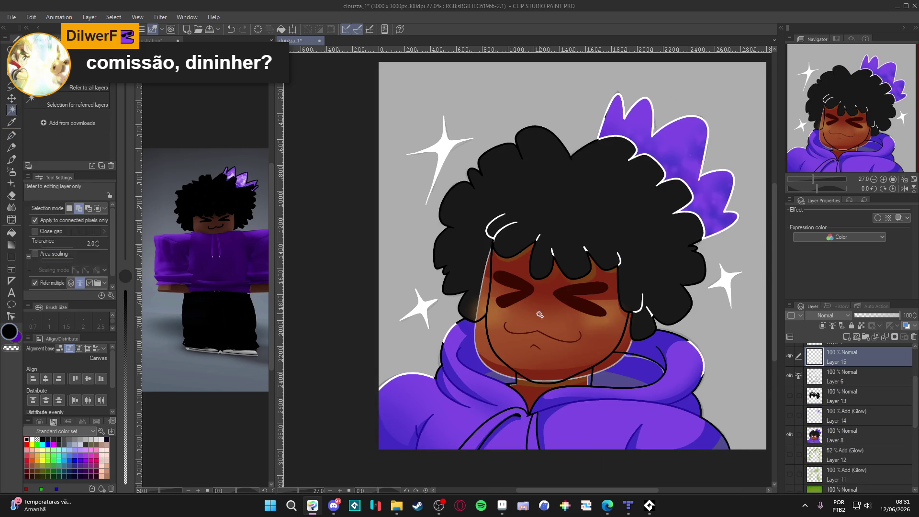
{"action": "left_click", "coordinate": [540, 315]}
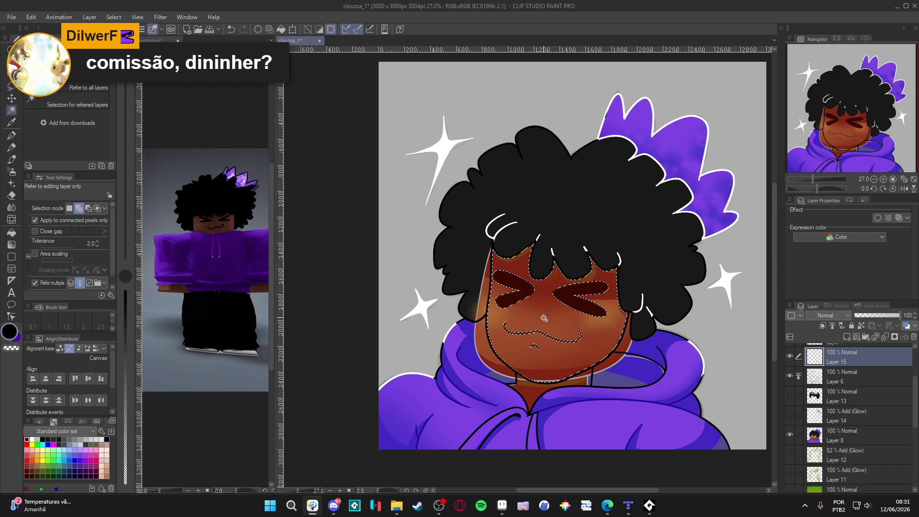
{"action": "left_click", "coordinate": [850, 436]}
{"action": "key", "text": "Delete"}
{"action": "key", "text": "ctrl+d"}
Select the neck strip and hood area on Layer 6, undoing the extra left-hood addition
{"action": "left_click", "coordinate": [622, 348]}
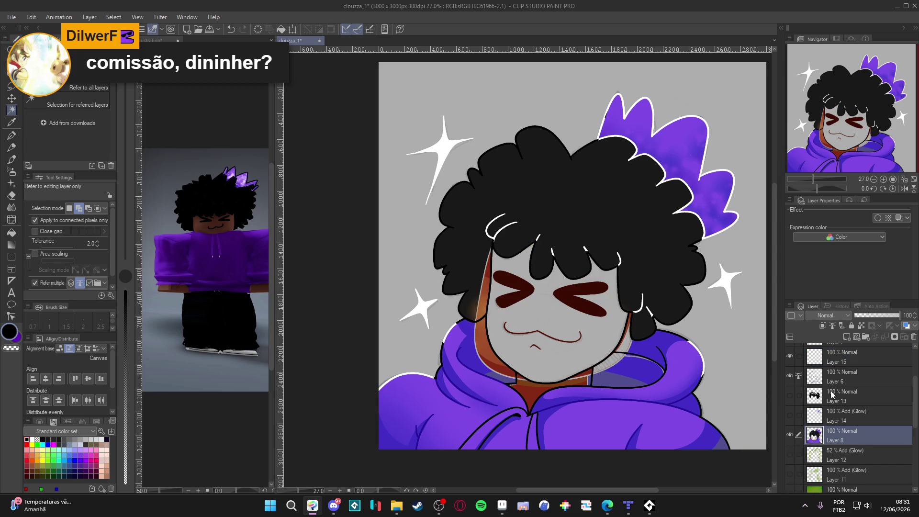
{"action": "left_click", "coordinate": [841, 381]}
{"action": "left_click", "coordinate": [628, 343]}
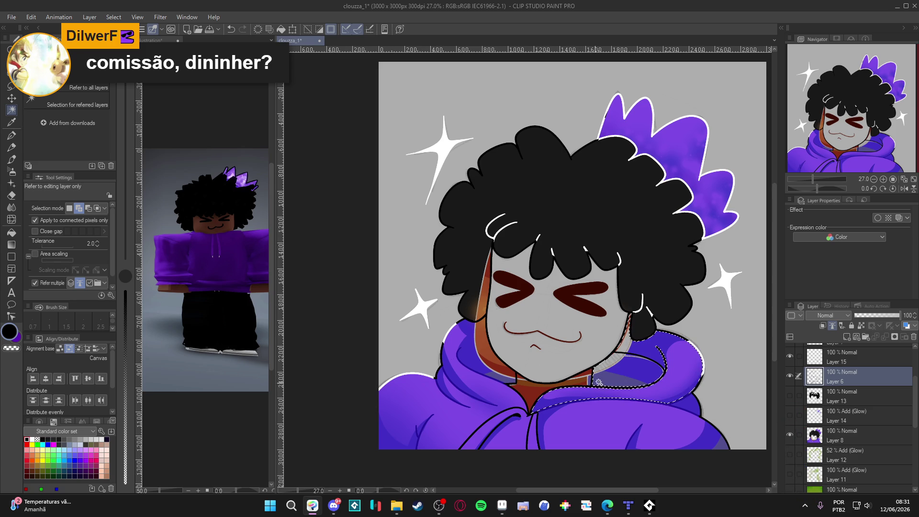
{"action": "left_click", "coordinate": [495, 370]}
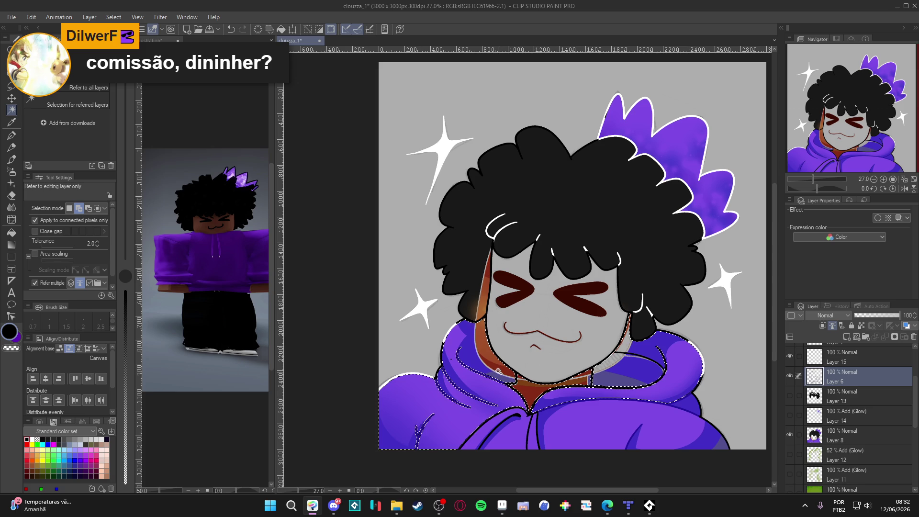
{"action": "key", "text": "ctrl+z"}
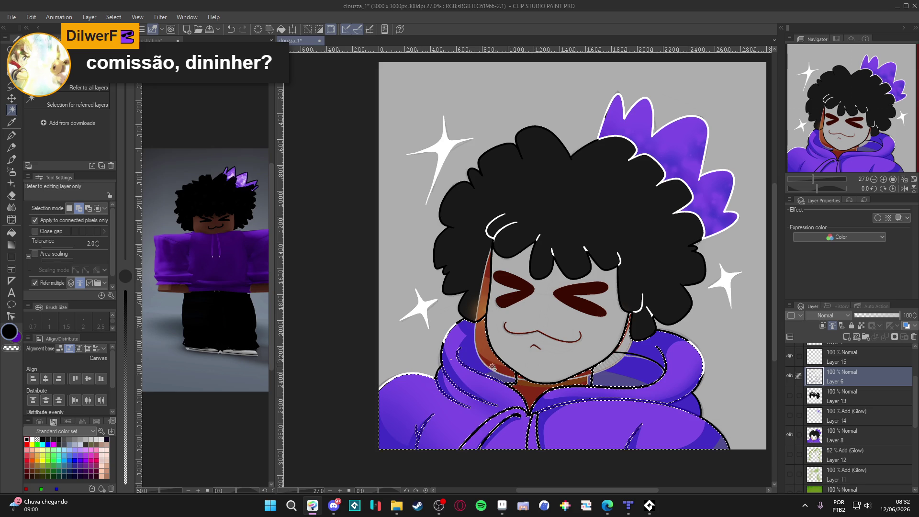
Set the G-pen to purple at size 60 on Layer 8
{"action": "key", "text": "p"}
{"action": "left_click", "coordinate": [670, 421], "text": "alt"}
{"action": "left_click", "coordinate": [849, 432]}
{"action": "key", "text": "bracketright"}
{"action": "key", "text": "bracketright"}
{"action": "key", "text": "bracketright"}
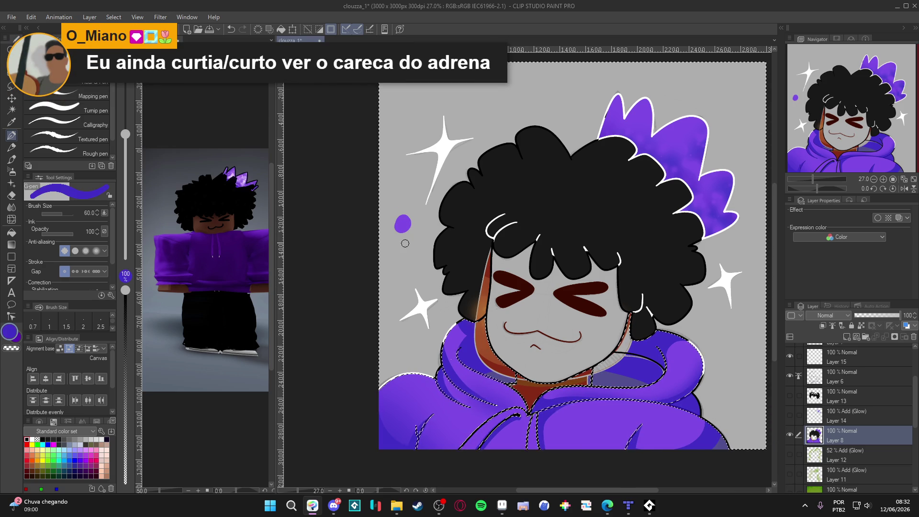
Dab a second purple test dot, then clear the purple inside the selection and deselect
{"action": "left_click_drag", "start_coordinate": [403, 243], "coordinate": [402, 247]}
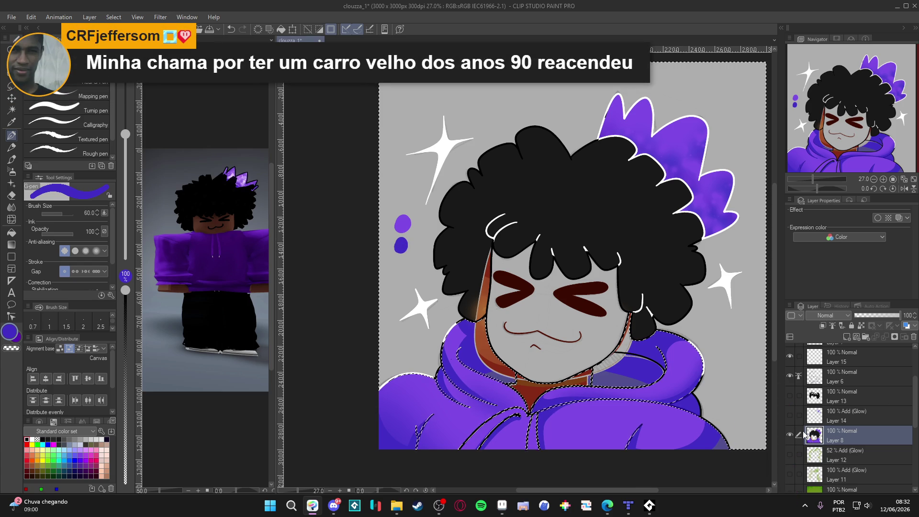
{"action": "key", "text": "Delete"}
{"action": "key", "text": "ctrl+d"}
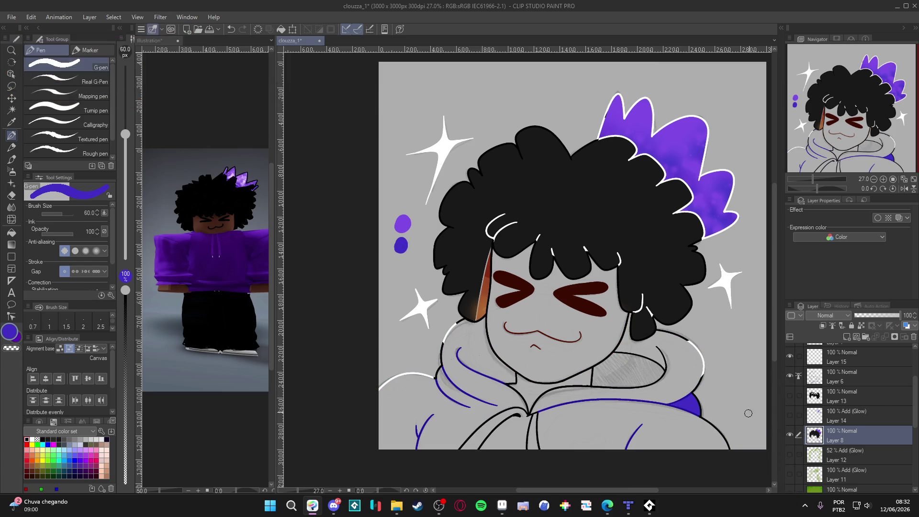
Turn on the hair shading Layer 13 and make it the active layer
{"action": "key", "text": "g"}
{"action": "left_click", "coordinate": [789, 395]}
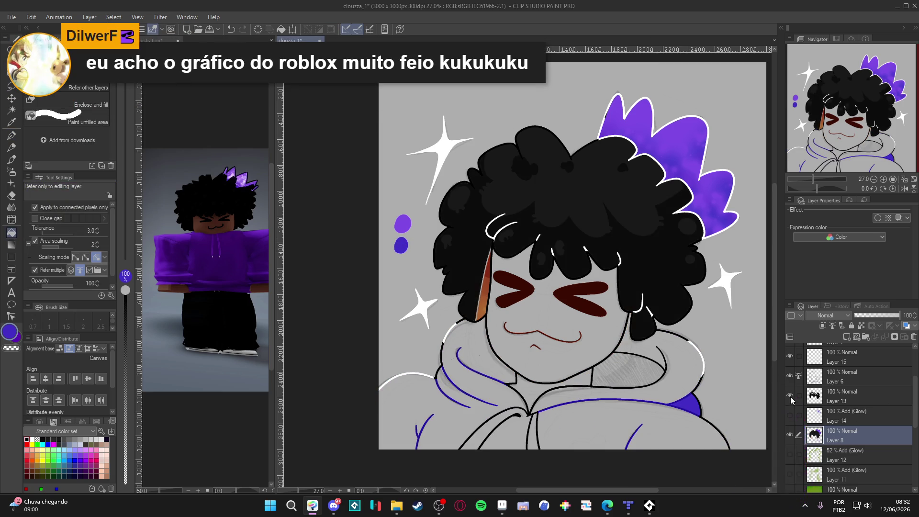
{"action": "left_click", "coordinate": [835, 396]}
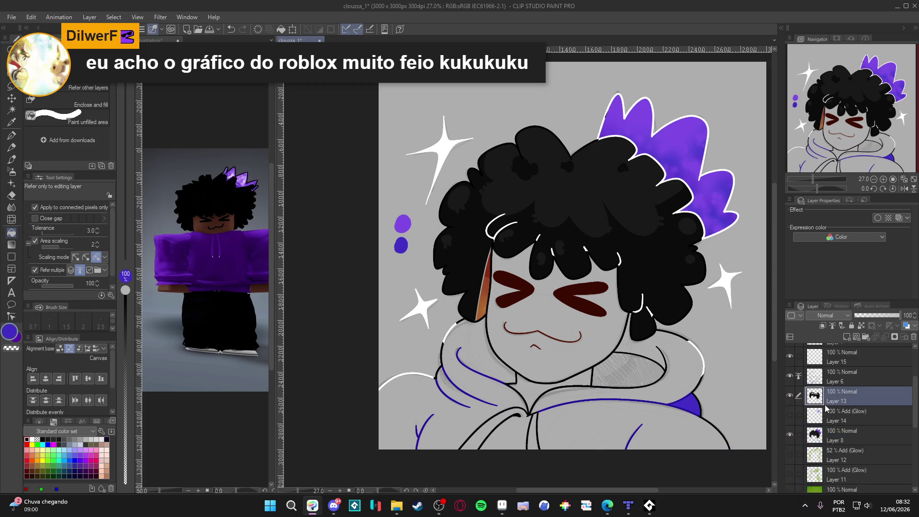
{"action": "key", "text": "w"}
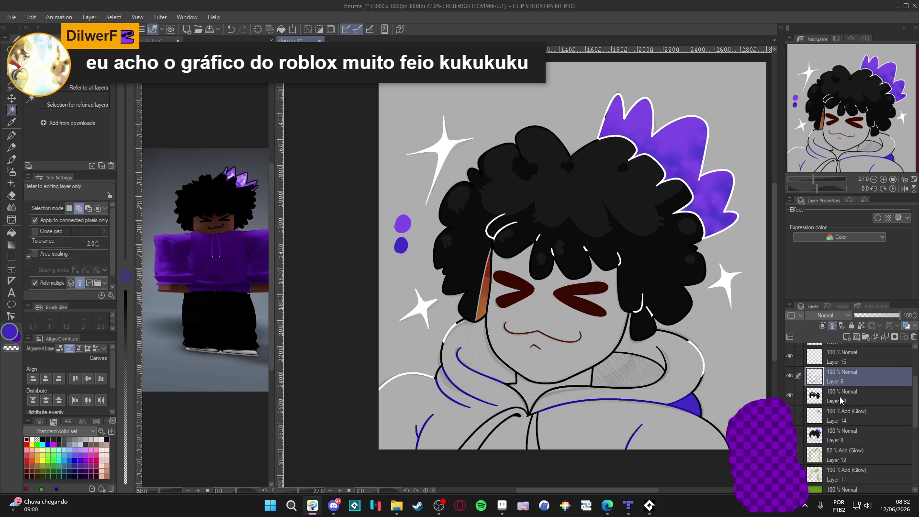
{"action": "key", "text": "p"}
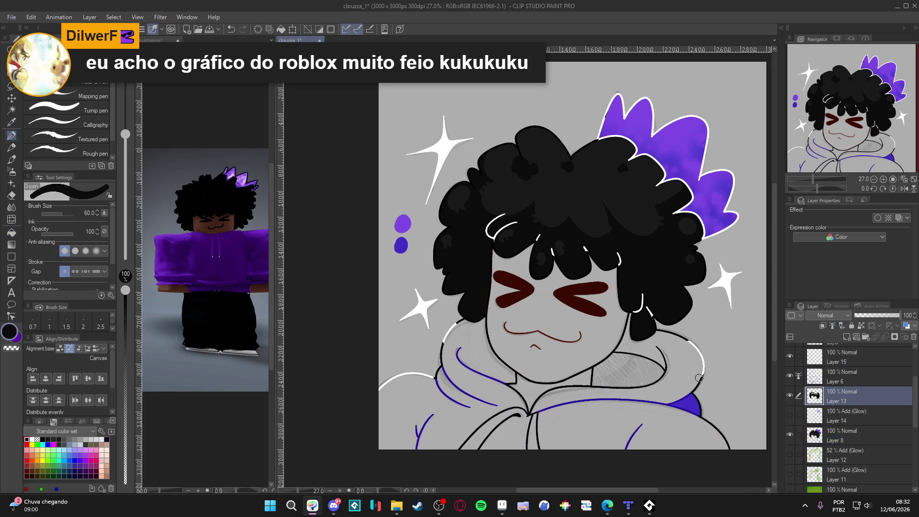
Make Layer 8 active and toggle its visibility to check it
{"action": "scroll", "coordinate": [702, 365], "scroll_direction": "down", "scroll_amount": 1}
{"action": "scroll", "coordinate": [914, 414], "scroll_direction": "down", "scroll_amount": 1}
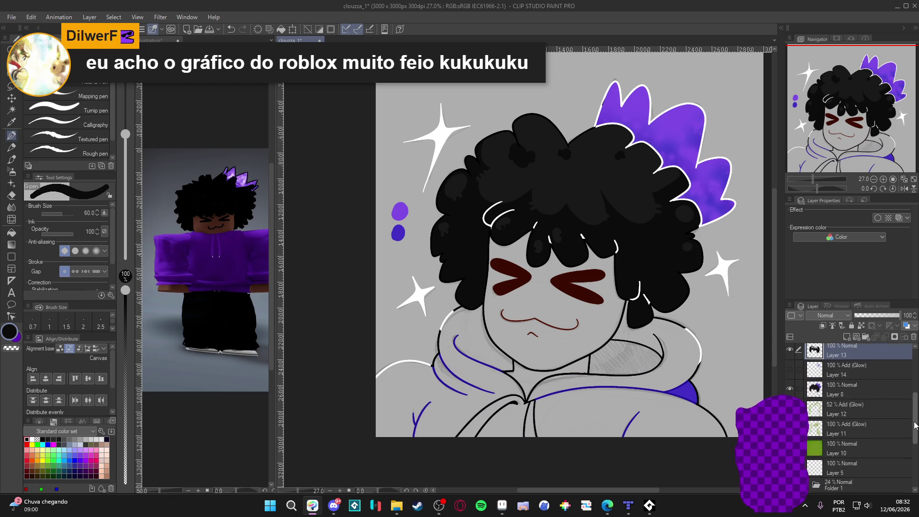
{"action": "scroll", "coordinate": [907, 404], "scroll_direction": "down", "scroll_amount": 1}
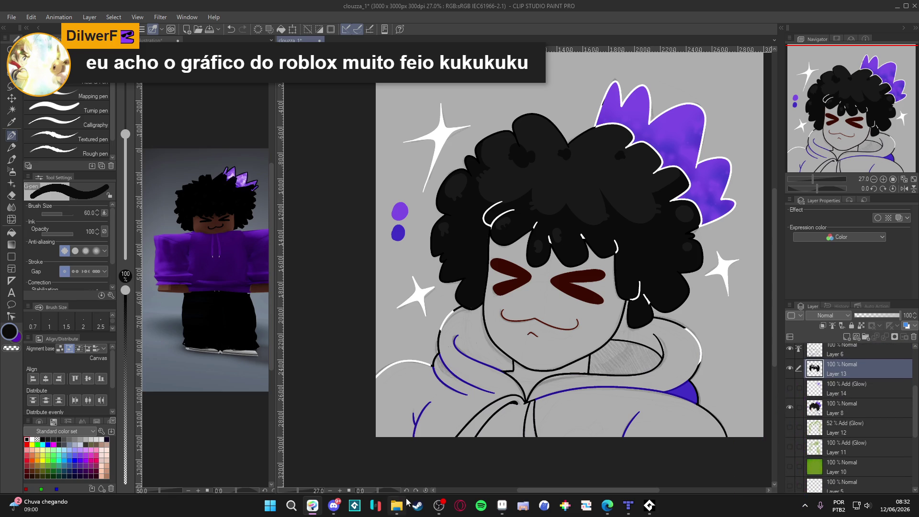
{"action": "left_click", "coordinate": [845, 410]}
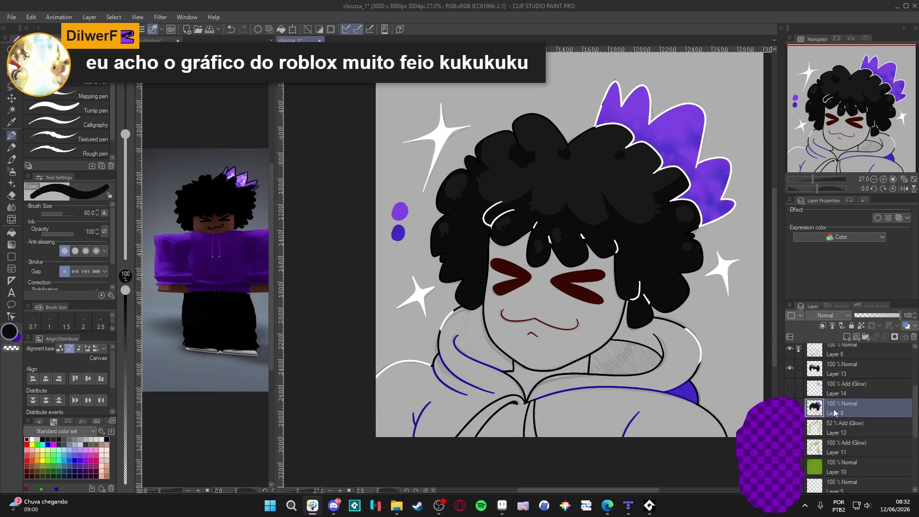
{"action": "left_click", "coordinate": [790, 407]}
{"action": "left_click", "coordinate": [790, 406]}
{"action": "left_click", "coordinate": [789, 407]}
{"action": "left_click", "coordinate": [789, 406]}
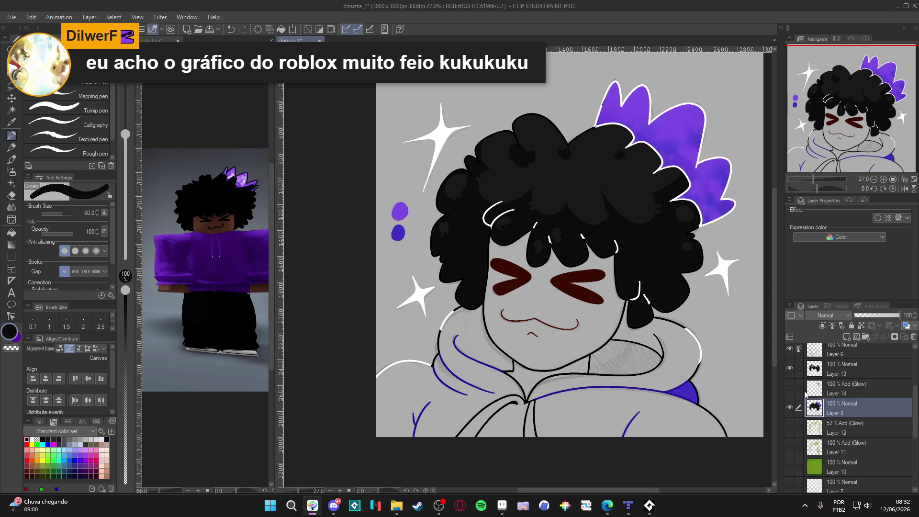
Fill the hoodie's right, left and remaining grey regions purple, undoing the hood and collar fill
{"action": "key", "text": "g"}
{"action": "key", "text": "g"}
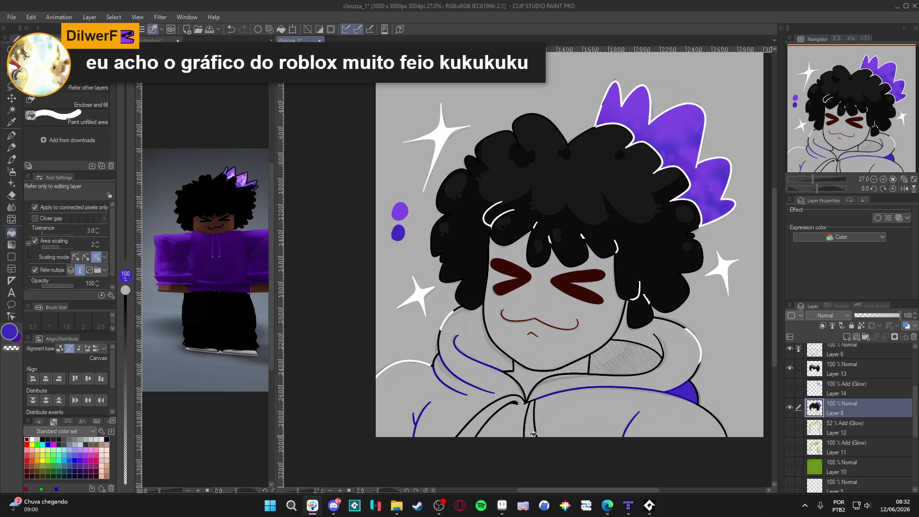
{"action": "left_click", "coordinate": [566, 423]}
{"action": "left_click", "coordinate": [520, 430]}
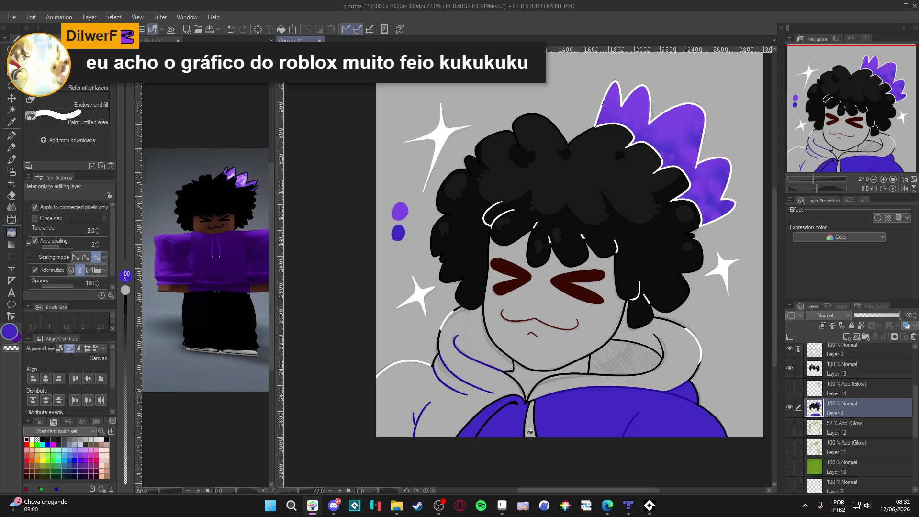
{"action": "left_click", "coordinate": [790, 408]}
{"action": "left_click", "coordinate": [790, 408]}
{"action": "left_click", "coordinate": [474, 412]}
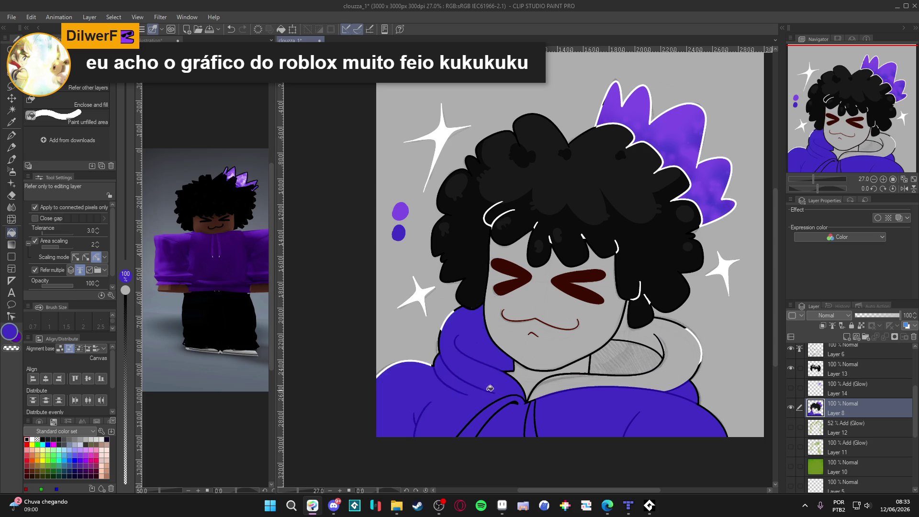
{"action": "left_click", "coordinate": [555, 388]}
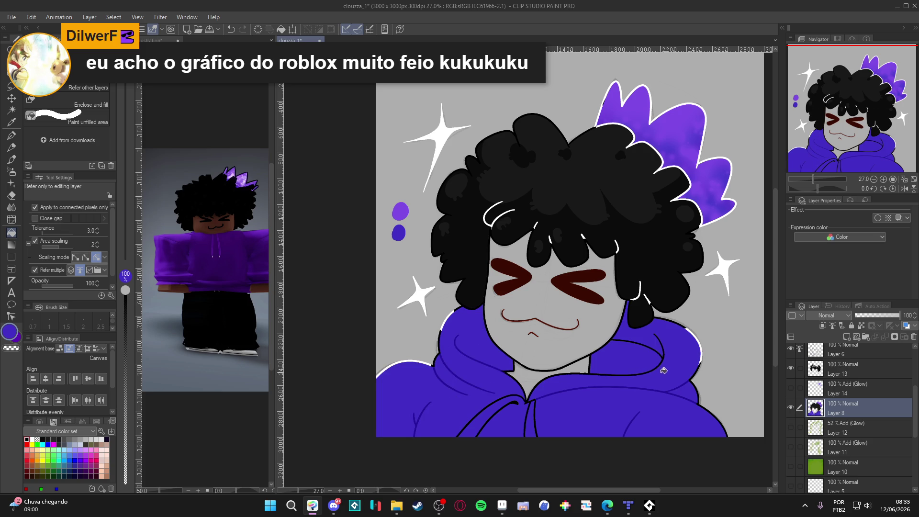
{"action": "key", "text": "ctrl+z"}
{"action": "scroll", "coordinate": [791, 373], "scroll_direction": "up", "scroll_amount": 1}
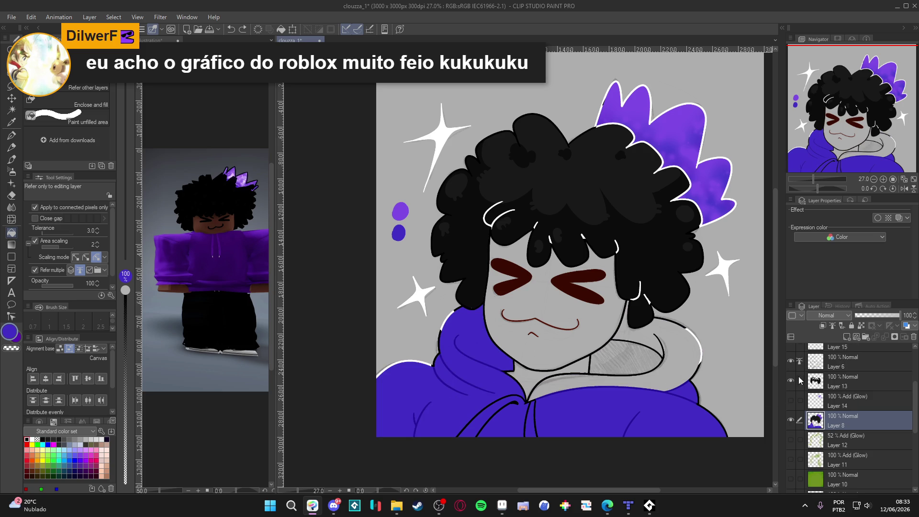
{"action": "left_click", "coordinate": [828, 366]}
{"action": "scroll", "coordinate": [622, 335], "scroll_direction": "up", "scroll_amount": 1}
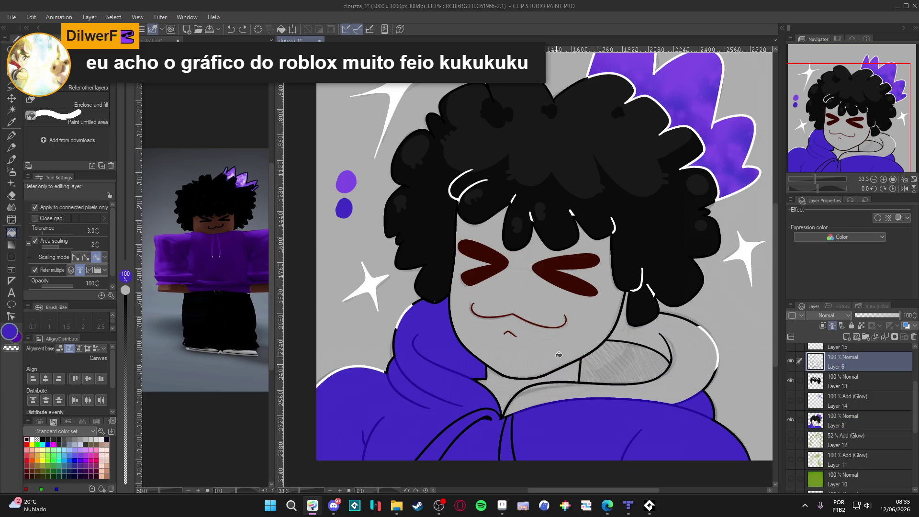
{"action": "key", "text": "p"}
{"action": "left_click", "coordinate": [678, 315], "text": "alt"}
{"action": "key", "text": "bracketleft"}
{"action": "key", "text": "bracketleft"}
{"action": "key", "text": "bracketleft"}
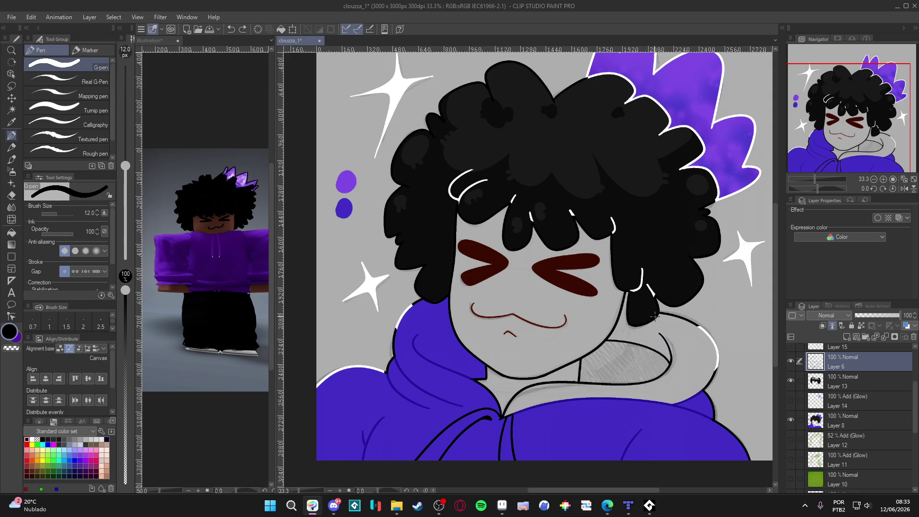
{"action": "key", "text": "r"}
{"action": "mouse_move", "coordinate": [627, 350]}
{"action": "left_mouse_down"}
{"action": "mouse_move", "coordinate": [683, 326]}
{"action": "mouse_move", "coordinate": [665, 359]}
{"action": "left_mouse_up"}
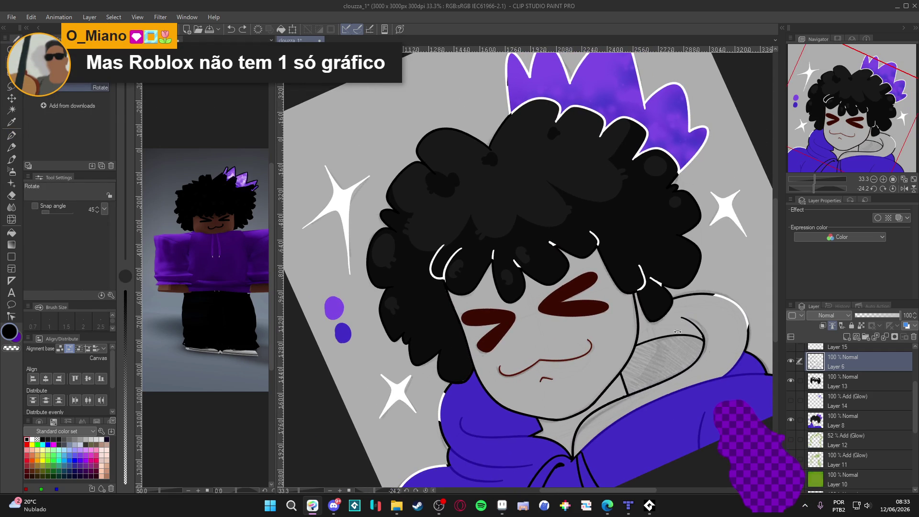
{"action": "key", "text": "p"}
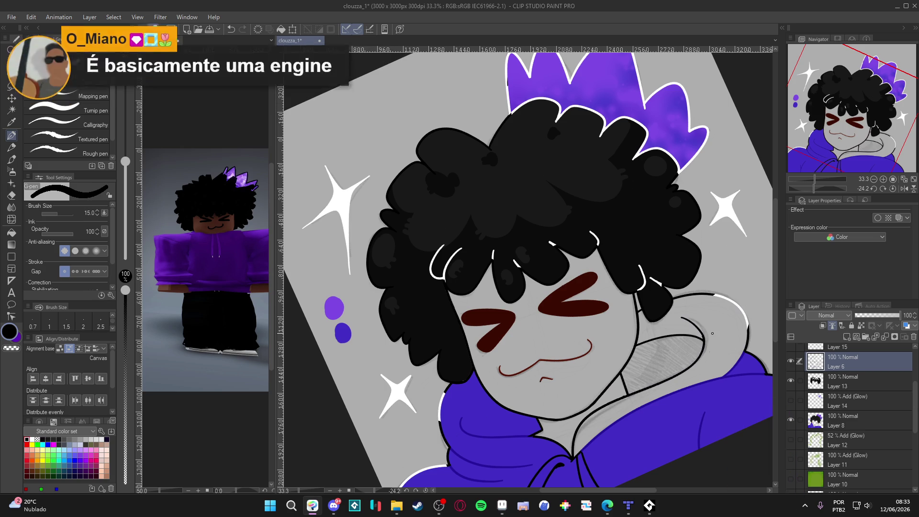
Reset the canvas view and fill the grey collar around the neck with the hoodie purple on Layer 8
{"action": "key", "text": "r"}
{"action": "key", "text": "ctrl+0"}
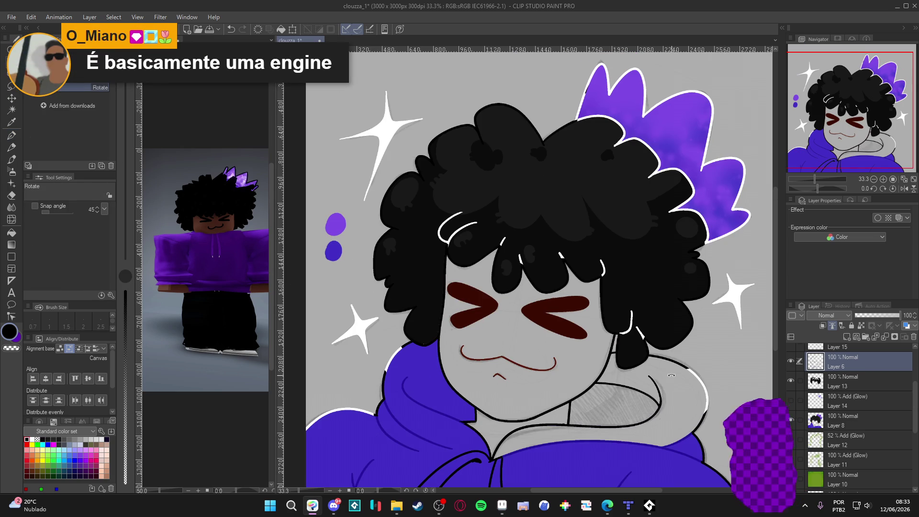
{"action": "scroll", "coordinate": [578, 352], "scroll_direction": "down", "scroll_amount": 2}
{"action": "left_click", "coordinate": [620, 343], "text": "ctrl+shift"}
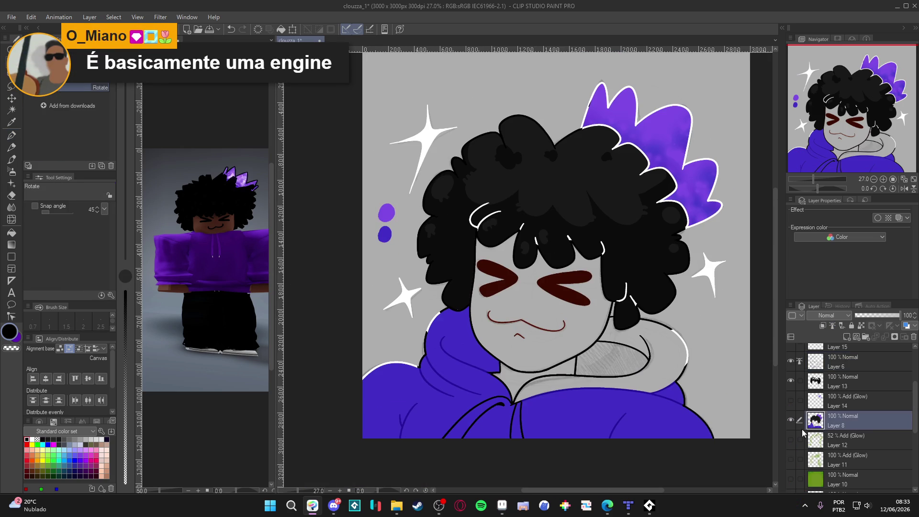
{"action": "key", "text": "g"}
{"action": "left_click", "coordinate": [620, 409], "text": "alt"}
{"action": "left_click", "coordinate": [642, 383]}
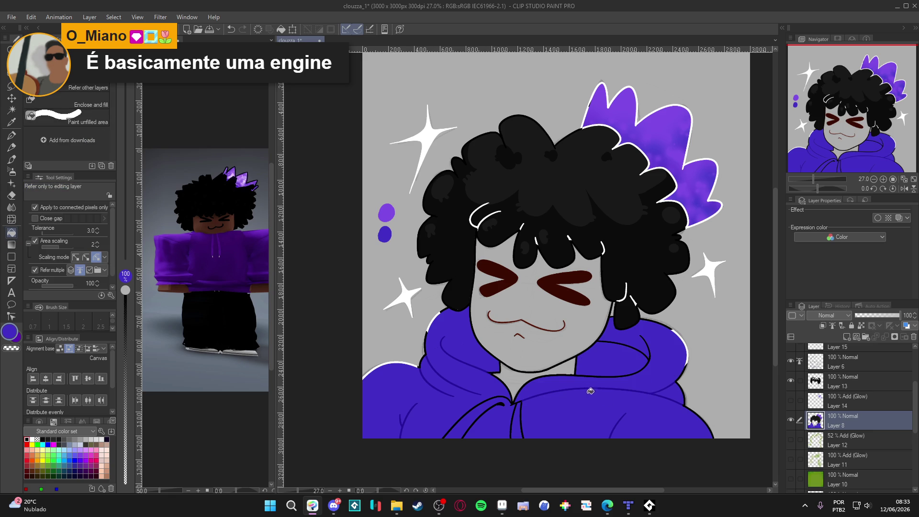
Toggle Layers 8 and 13 to check the fill, then save the drawing
{"action": "scroll", "coordinate": [596, 397], "scroll_direction": "left", "scroll_amount": 1}
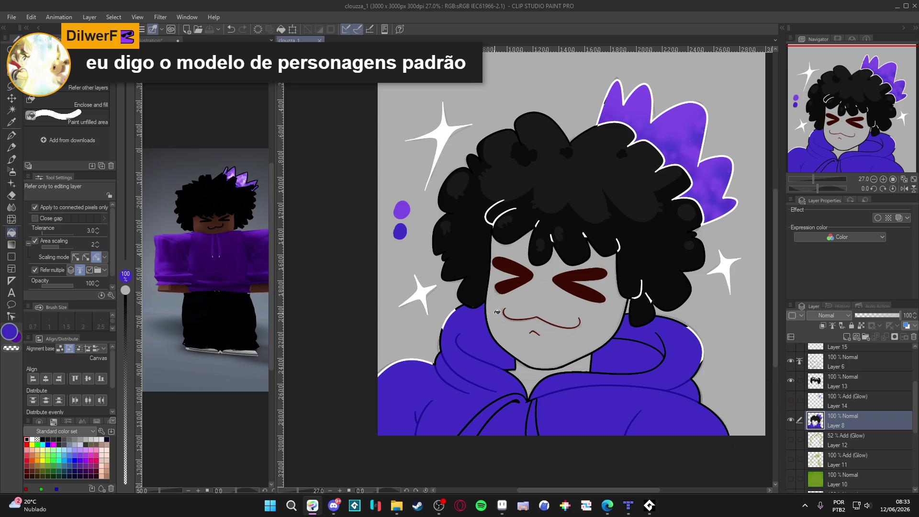
{"action": "scroll", "coordinate": [496, 310], "scroll_direction": "down", "scroll_amount": 2}
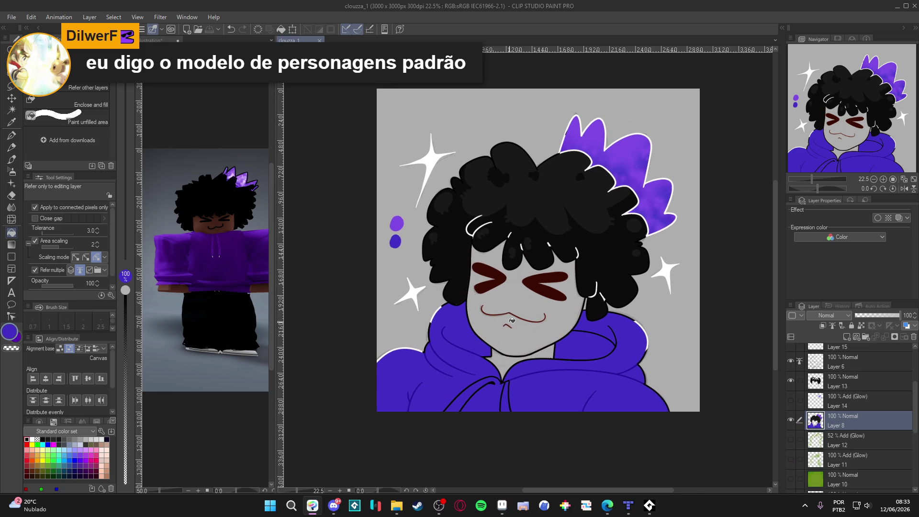
{"action": "scroll", "coordinate": [511, 320], "scroll_direction": "down", "scroll_amount": 1}
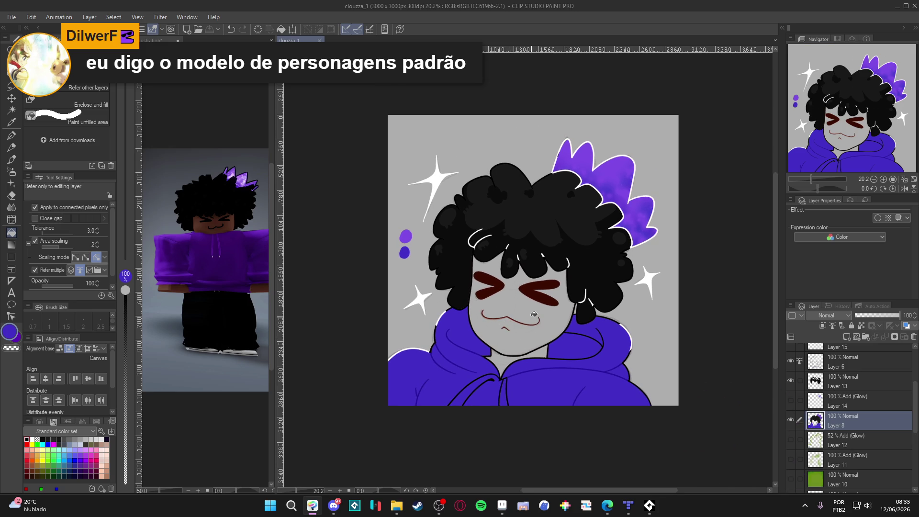
{"action": "scroll", "coordinate": [537, 311], "scroll_direction": "down", "scroll_amount": 1}
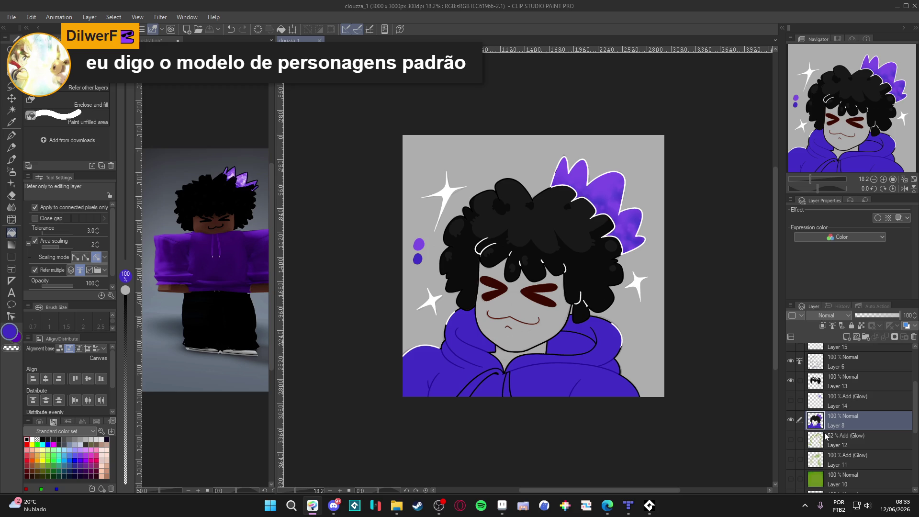
{"action": "double_click", "coordinate": [792, 420]}
{"action": "double_click", "coordinate": [792, 384]}
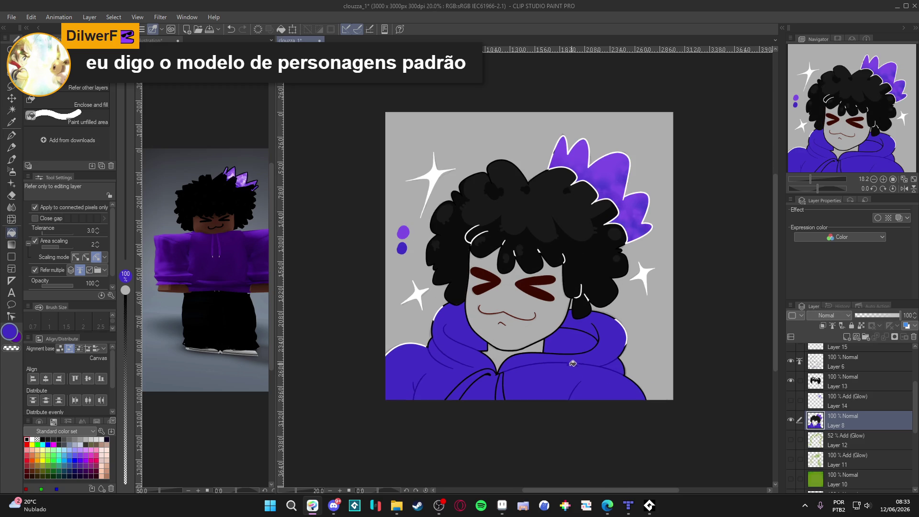
{"action": "scroll", "coordinate": [507, 469], "scroll_direction": "up", "scroll_amount": 1}
{"action": "key", "text": "ctrl+s"}
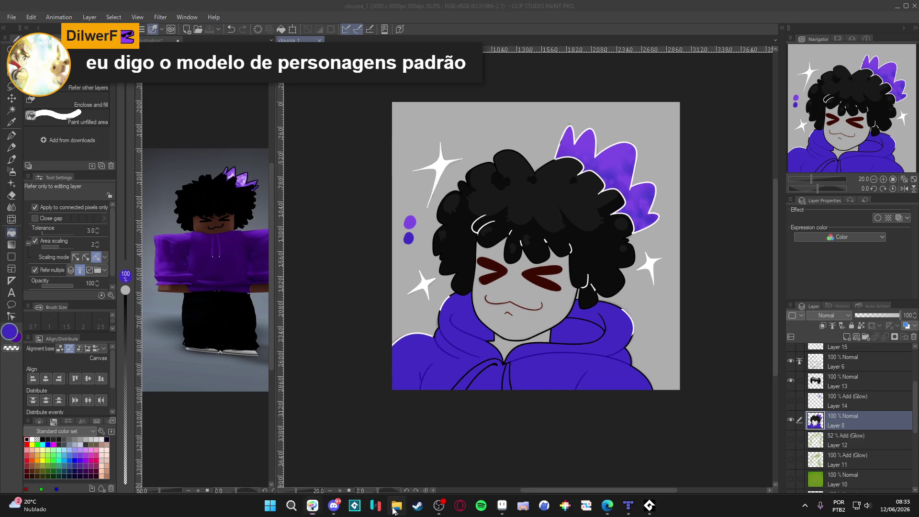
In File Explorer, go through Clean Area to profile_pick and open the clouzza folder of past portraits
{"action": "left_click", "coordinate": [396, 506]}
{"action": "left_click", "coordinate": [476, 30]}
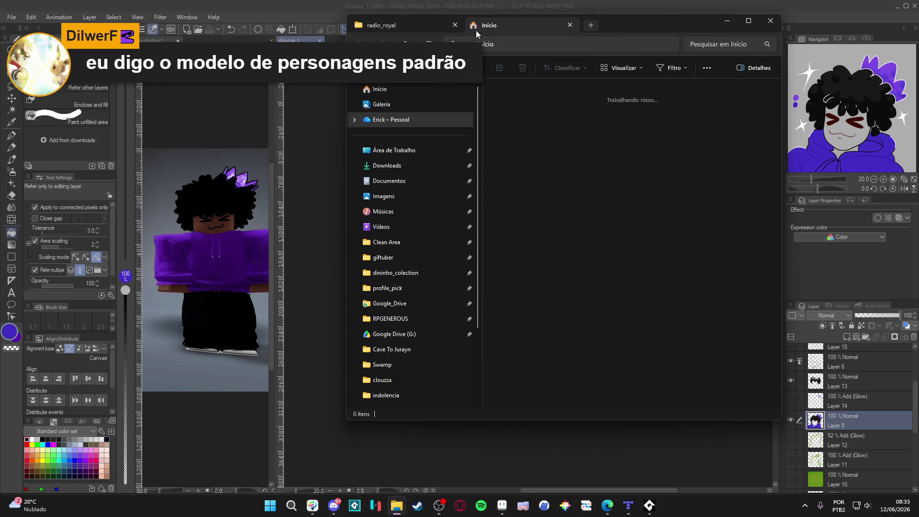
{"action": "left_click", "coordinate": [396, 242]}
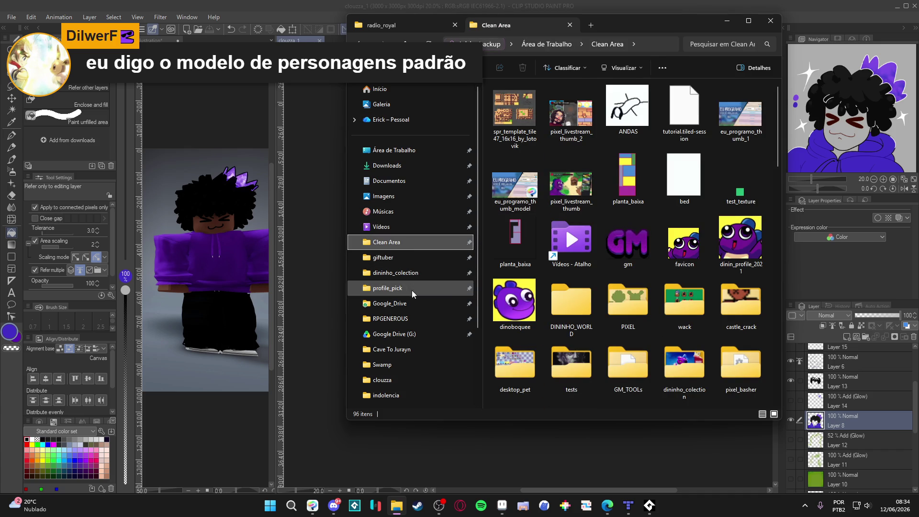
{"action": "left_click", "coordinate": [412, 289]}
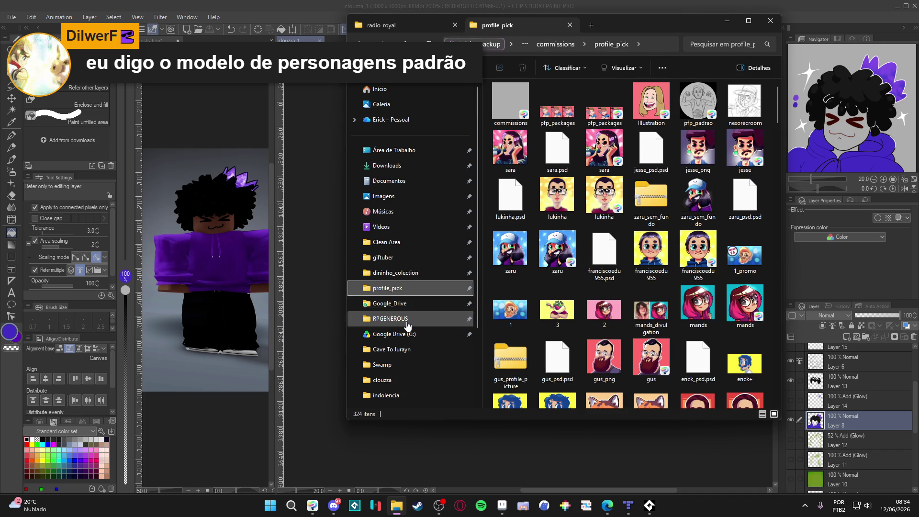
{"action": "left_click", "coordinate": [407, 319]}
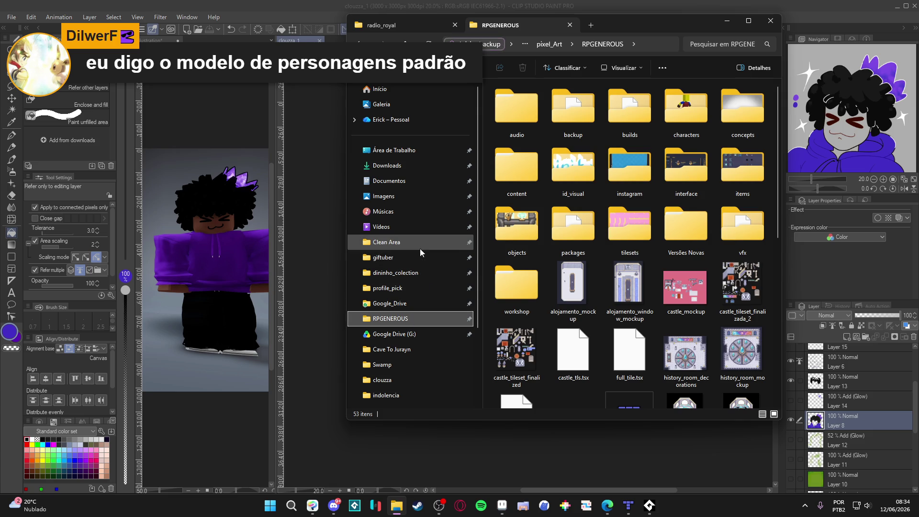
{"action": "left_click", "coordinate": [412, 291]}
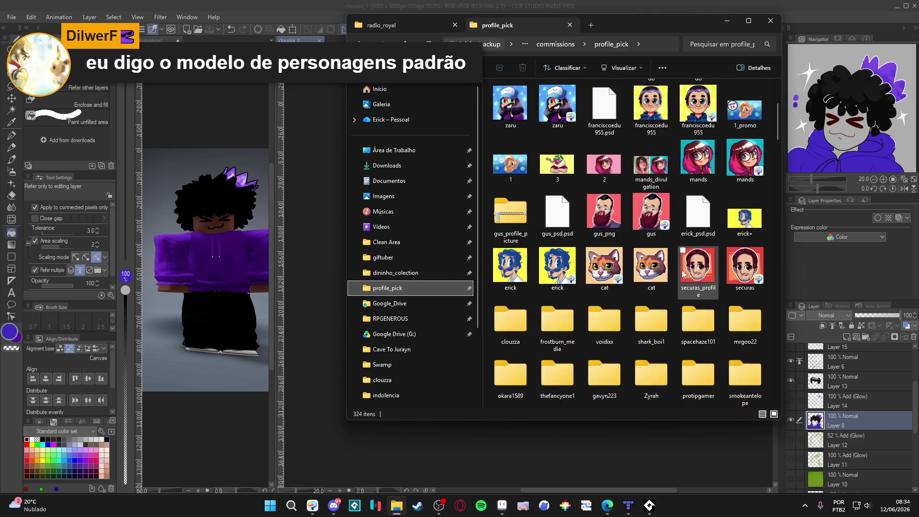
{"action": "double_click", "coordinate": [521, 327]}
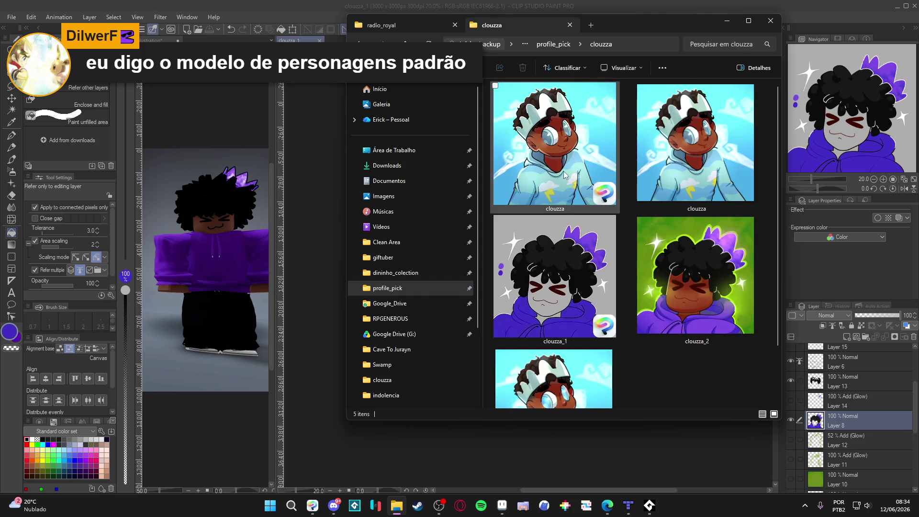
{"action": "key", "text": "alt+Tab"}
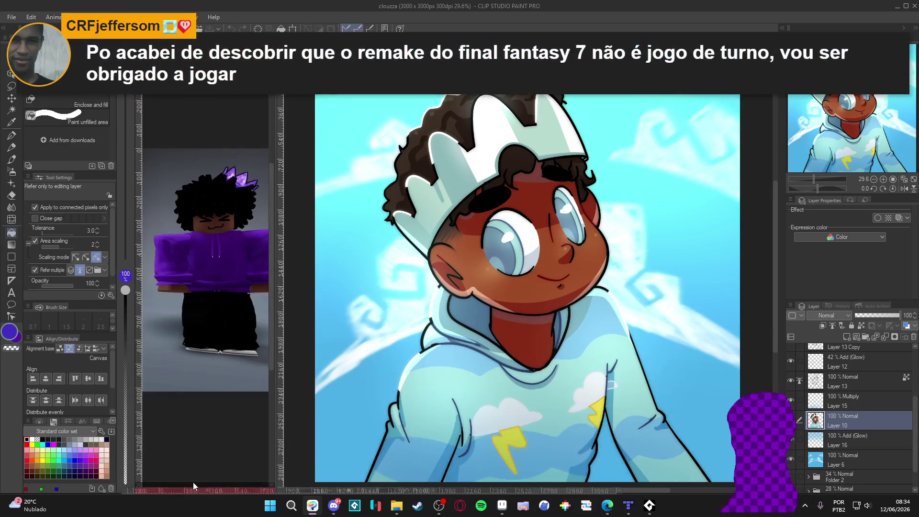
Dock the clouzza reference portrait beside the canvas, widen it, and frame its face
{"action": "left_click_drag", "start_coordinate": [266, 423], "coordinate": [205, 383]}
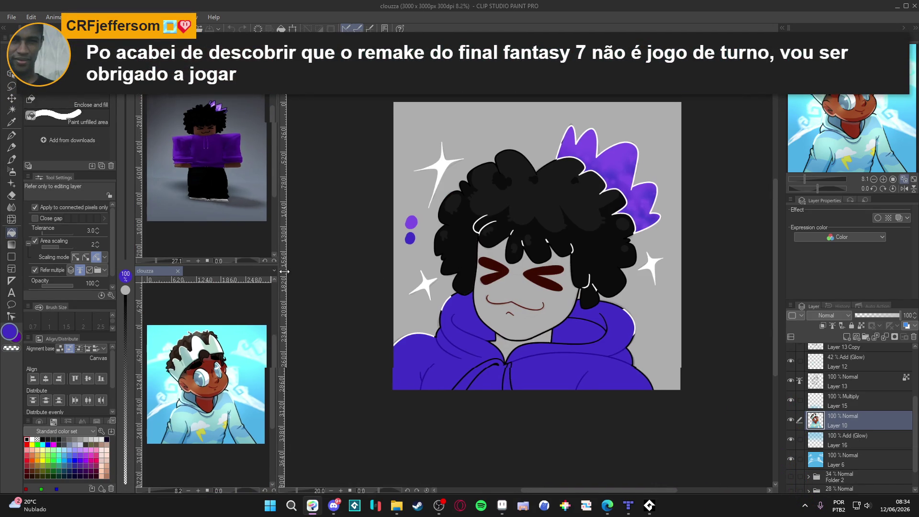
{"action": "left_click_drag", "start_coordinate": [275, 271], "coordinate": [359, 271]}
{"action": "scroll", "coordinate": [285, 401], "scroll_direction": "up", "scroll_amount": 5}
{"action": "mouse_move", "coordinate": [289, 413]}
{"action": "left_mouse_down"}
{"action": "mouse_move", "coordinate": [264, 370]}
{"action": "mouse_move", "coordinate": [290, 416]}
{"action": "left_mouse_up"}
{"action": "left_click_drag", "start_coordinate": [330, 379], "coordinate": [332, 410]}
Eyedrop the reference's brown skin tone and fill the face and neck gap of clouzza_1
{"action": "left_click", "coordinate": [316, 344], "text": "alt"}
{"action": "left_click", "coordinate": [586, 310]}
{"action": "left_click", "coordinate": [586, 310]}
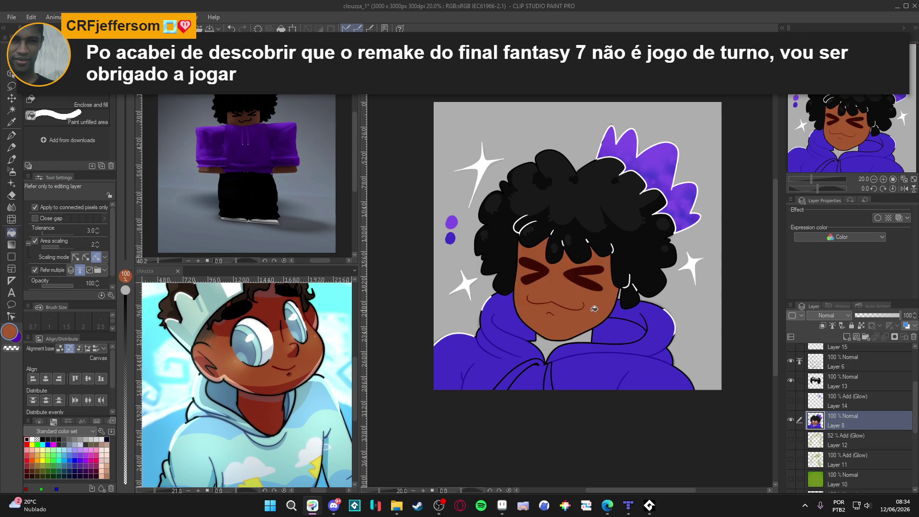
{"action": "left_click", "coordinate": [584, 337]}
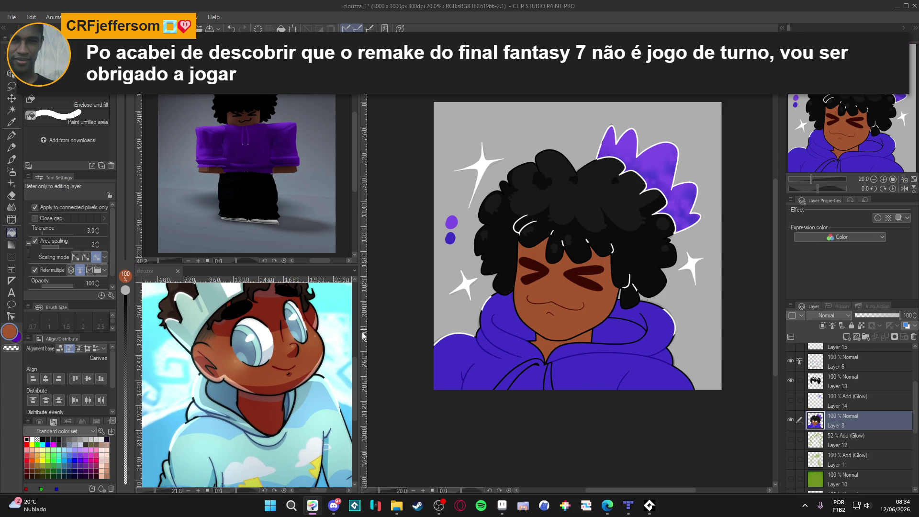
Sample a darker red-brown shade from the reference, then Auto Select the face and deselect it
{"action": "left_click", "coordinate": [282, 321]}
{"action": "left_click", "coordinate": [270, 305], "text": "alt"}
{"action": "left_click", "coordinate": [592, 321]}
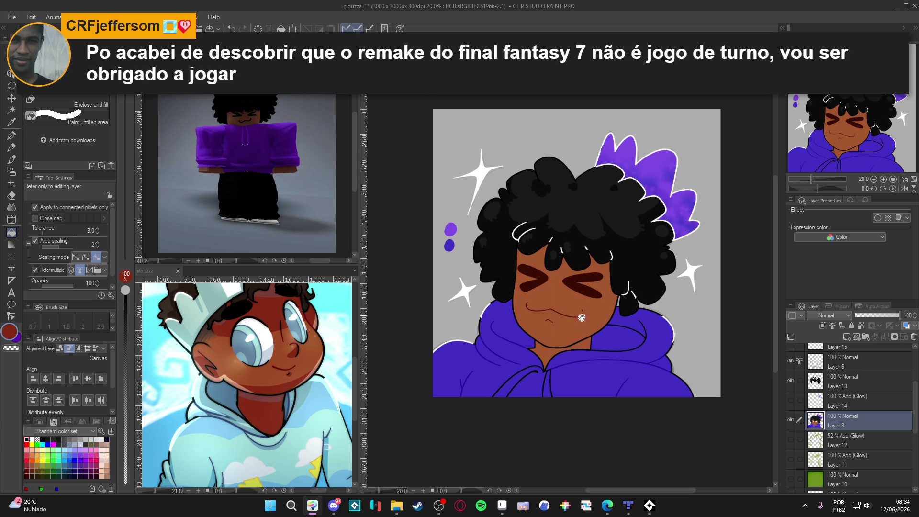
{"action": "key", "text": "w"}
{"action": "left_click", "coordinate": [604, 316]}
{"action": "key", "text": "ctrl+d"}
Set the G-pen to size 60, try rotating the canvas view, then reset it upright
{"action": "key", "text": "g"}
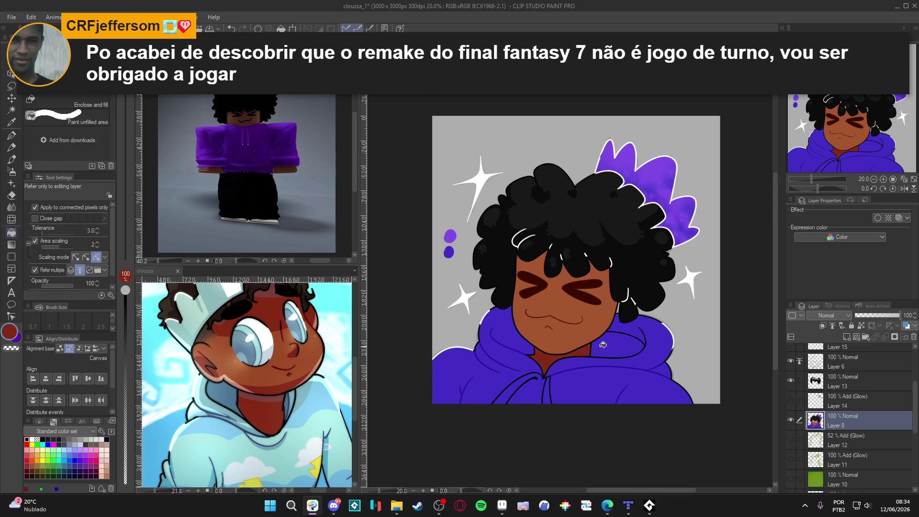
{"action": "key", "text": "p"}
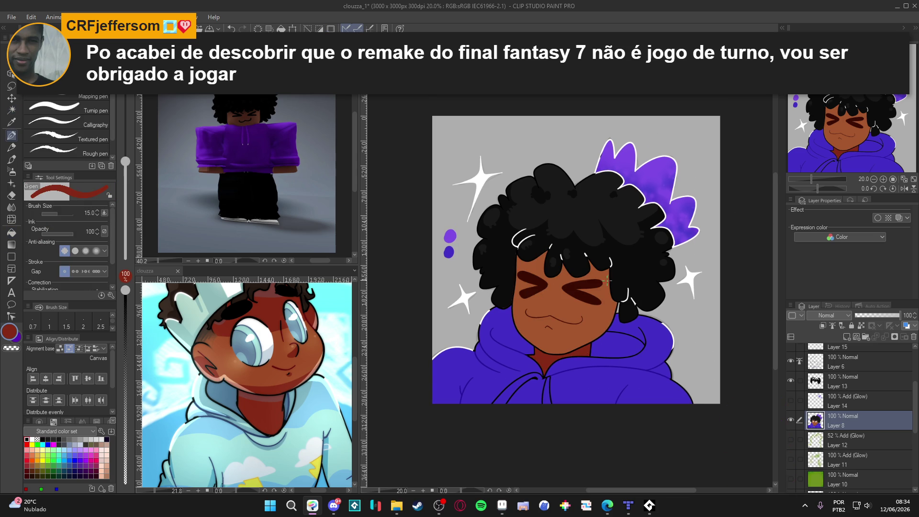
{"action": "key", "text": "bracketright"}
{"action": "key", "text": "bracketright"}
{"action": "key", "text": "bracketright"}
{"action": "mouse_move", "coordinate": [616, 290]}
{"action": "left_mouse_down"}
{"action": "mouse_move", "coordinate": [588, 268]}
{"action": "mouse_move", "coordinate": [567, 224]}
{"action": "left_mouse_up"}
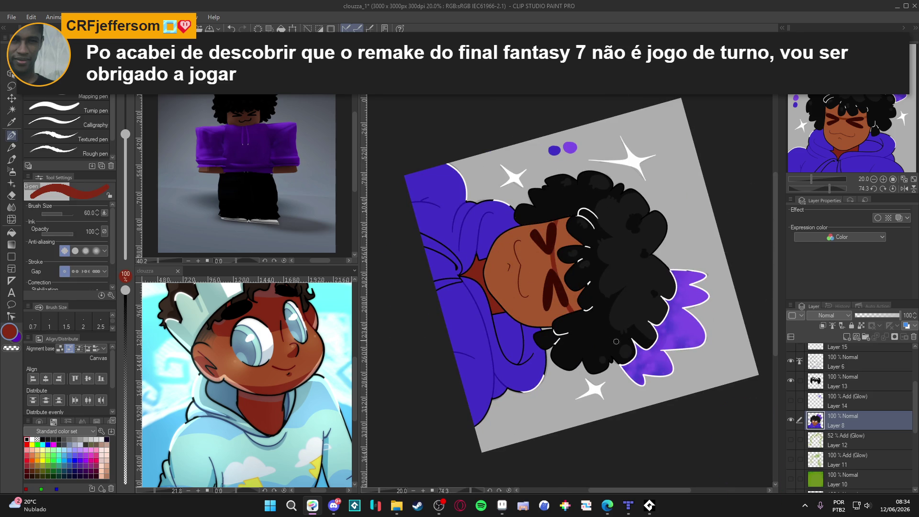
{"action": "key", "text": "r"}
{"action": "left_click_drag", "start_coordinate": [689, 275], "coordinate": [682, 328]}
{"action": "double_click", "coordinate": [683, 328]}
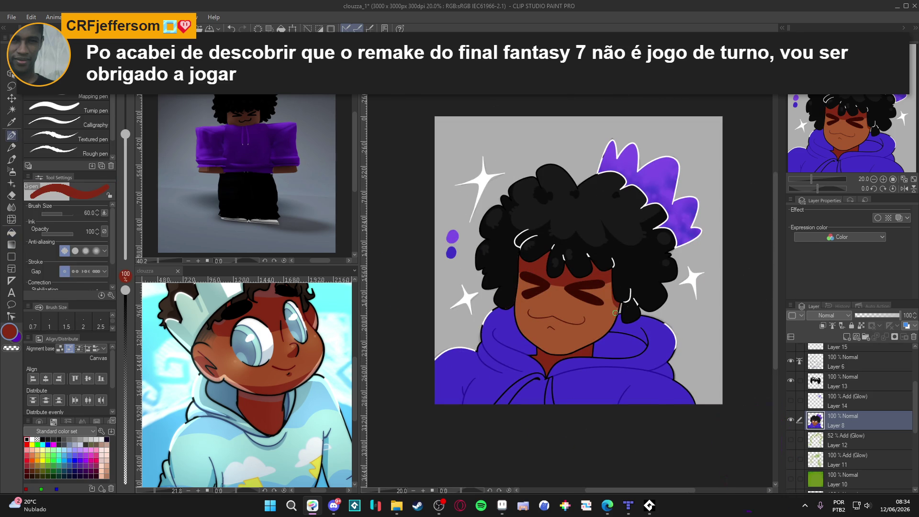
Tilt the canvas diagonally and dab a dark-red mark on the face
{"action": "key", "text": "r"}
{"action": "left_click_drag", "start_coordinate": [631, 359], "coordinate": [624, 243]}
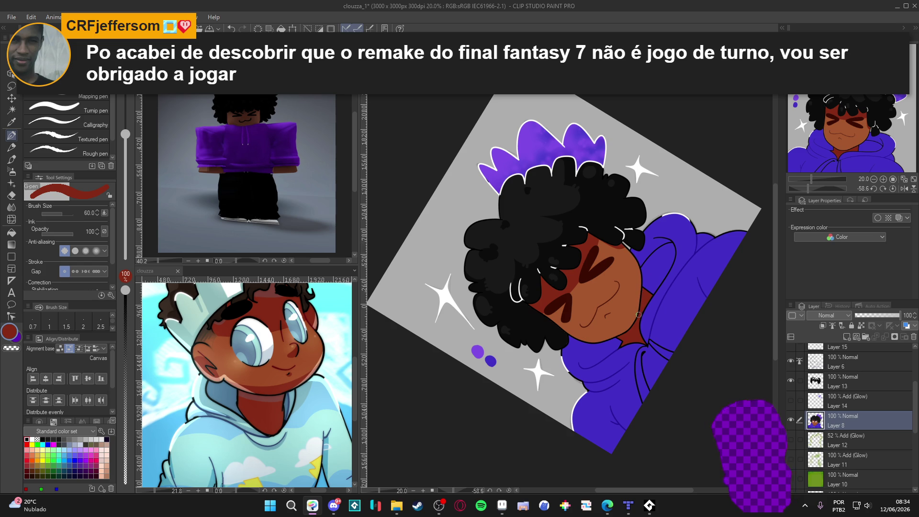
{"action": "double_click", "coordinate": [683, 334]}
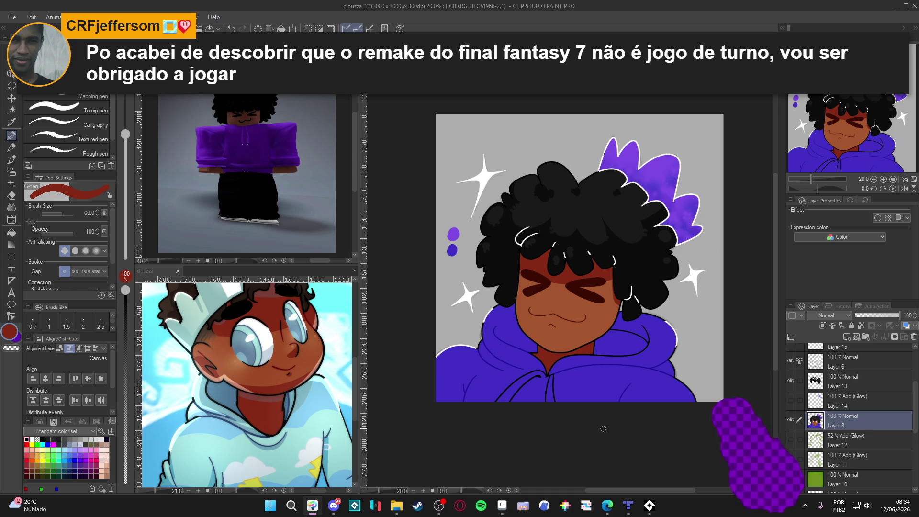
{"action": "left_click_drag", "start_coordinate": [603, 428], "coordinate": [657, 321]}
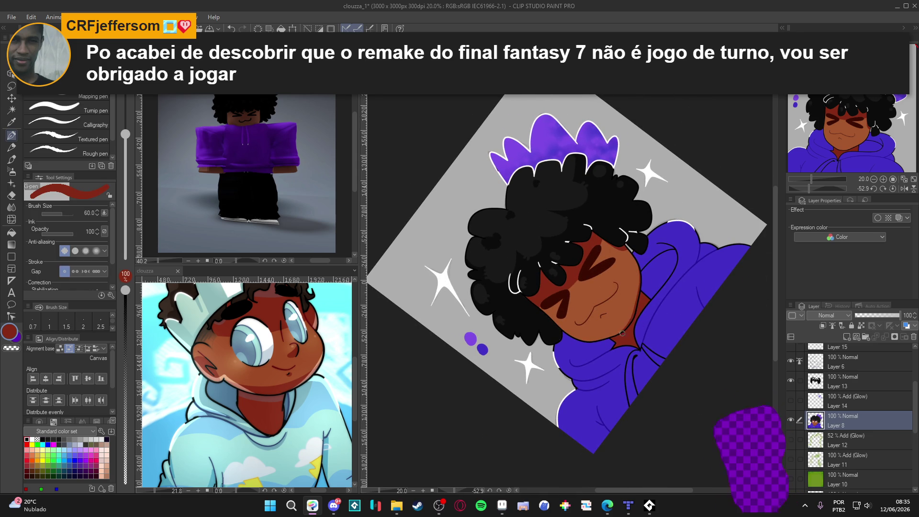
{"action": "left_click", "coordinate": [602, 316]}
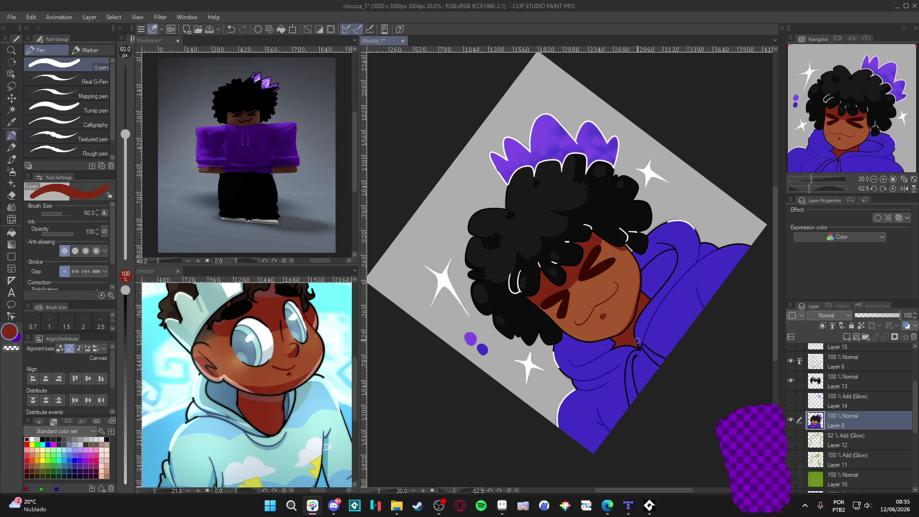
Eyedrop dark red from the eye marks, add marks on a 30° tilted view, straighten, and show Layer 8
{"action": "key", "text": "ctrl+@"}
{"action": "left_click", "coordinate": [556, 330], "text": "alt"}
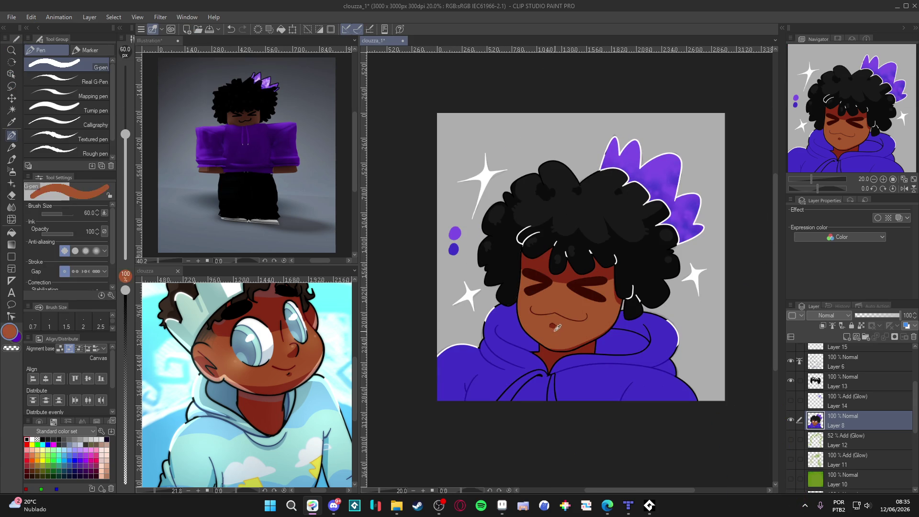
{"action": "left_click", "coordinate": [569, 273], "text": "alt"}
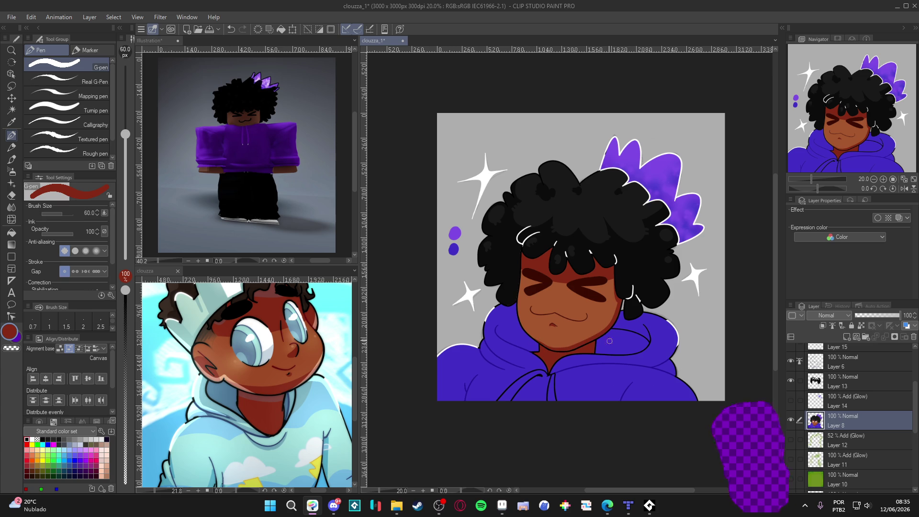
{"action": "key", "text": "r"}
{"action": "left_click_drag", "start_coordinate": [603, 390], "coordinate": [526, 274]}
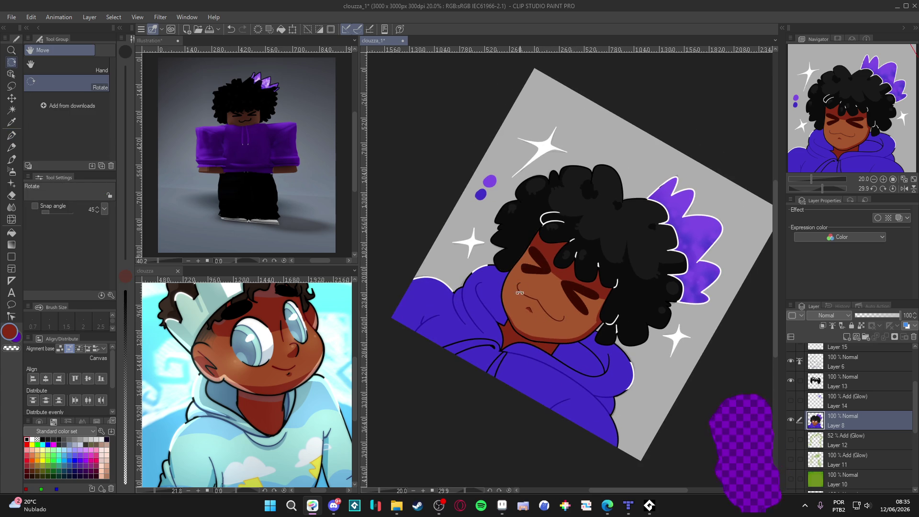
{"action": "key", "text": "p"}
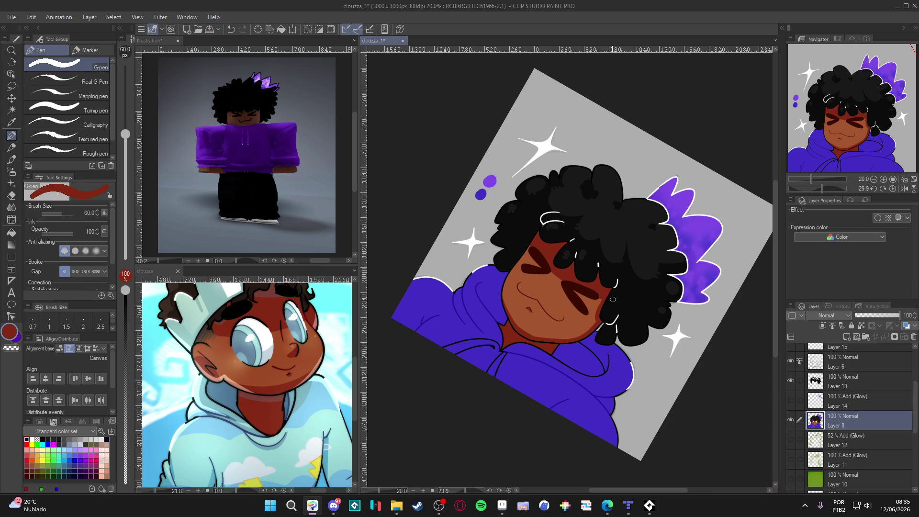
{"action": "key", "text": "ctrl+@"}
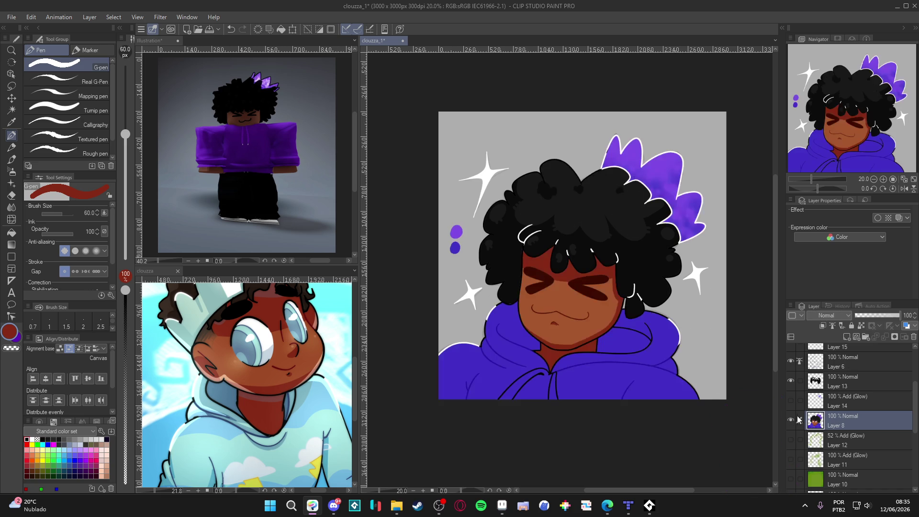
{"action": "left_click", "coordinate": [790, 420]}
Pick black from the hair on Layer 13, return to the G-pen, and save the portrait
{"action": "left_click", "coordinate": [805, 385]}
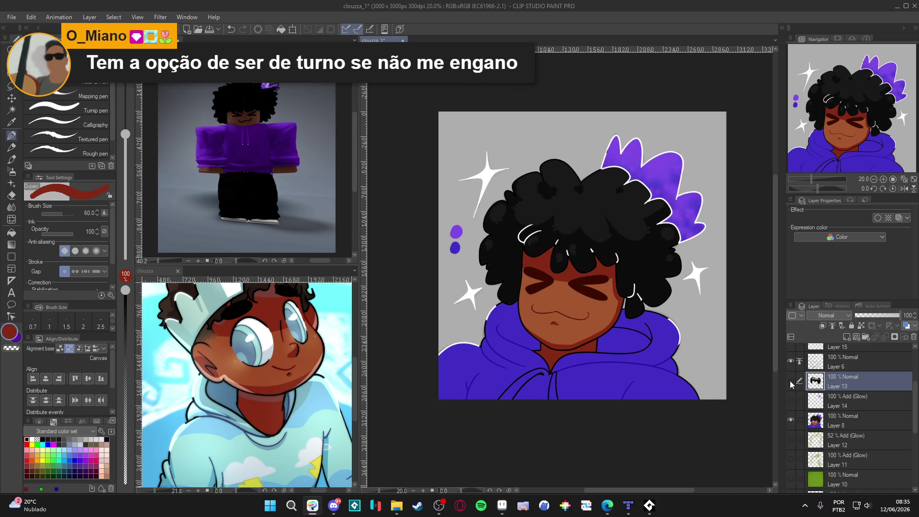
{"action": "key", "text": "g"}
{"action": "left_click", "coordinate": [513, 274], "text": "alt"}
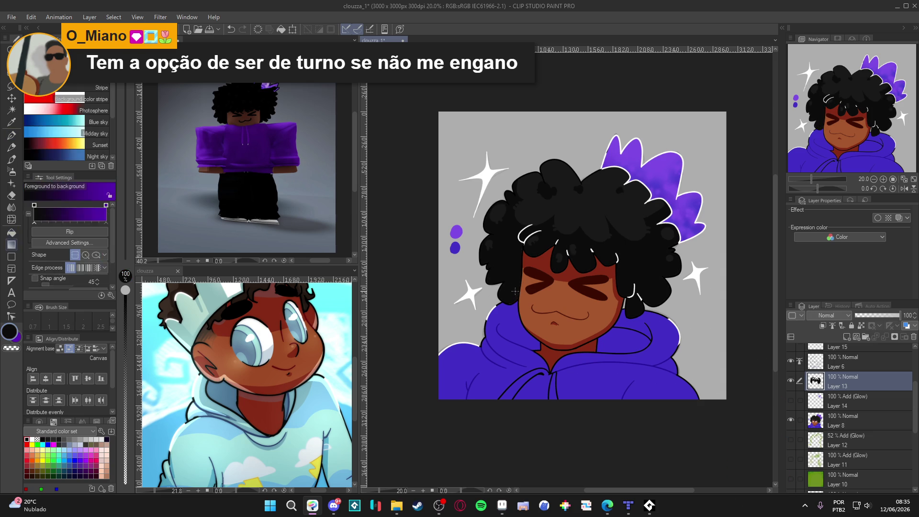
{"action": "key", "text": "g"}
{"action": "key", "text": "p"}
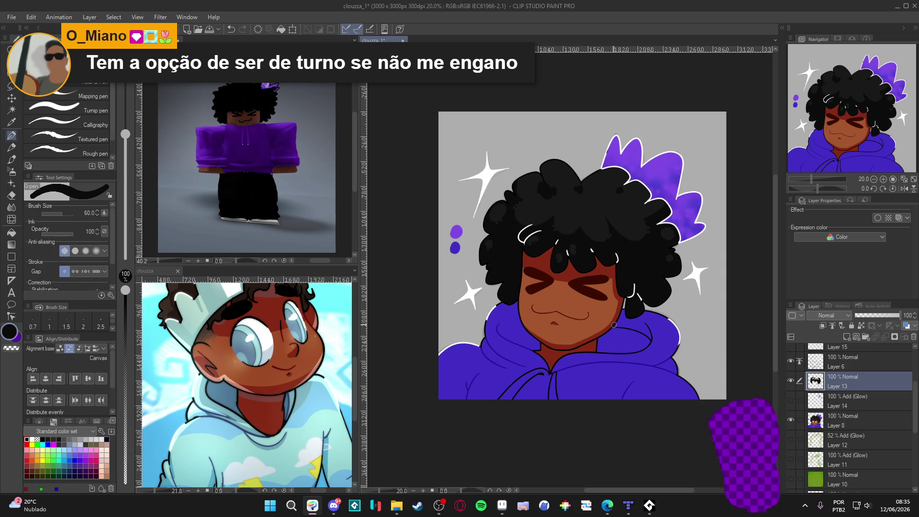
{"action": "scroll", "coordinate": [593, 299], "scroll_direction": "down", "scroll_amount": 1}
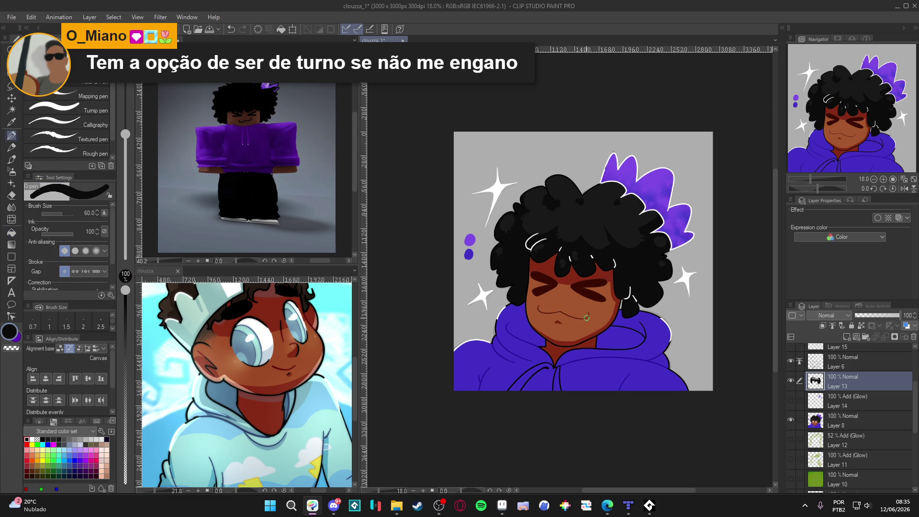
{"action": "left_click_drag", "start_coordinate": [586, 317], "coordinate": [588, 301]}
{"action": "key", "text": "ctrl+s"}
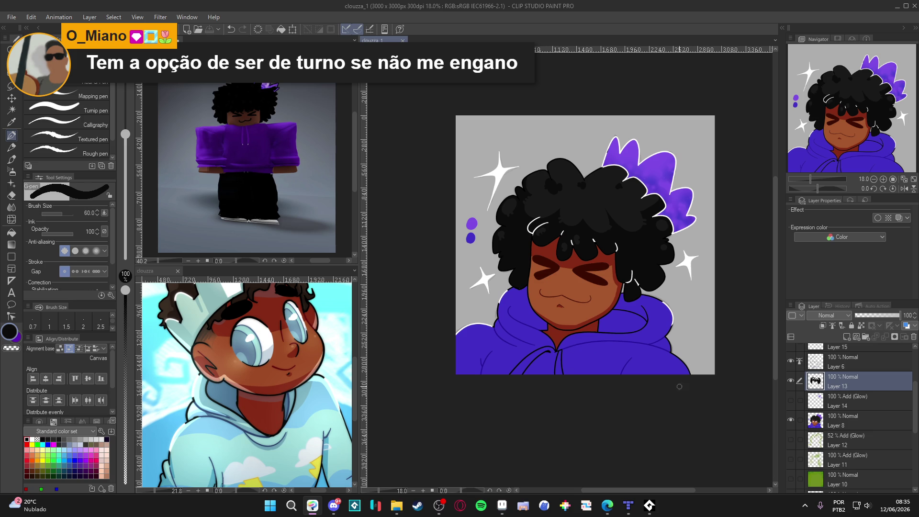
Make Layer 8 the working layer and auto-select the purple hoodie area
{"action": "double_click", "coordinate": [790, 361]}
{"action": "left_click", "coordinate": [810, 364]}
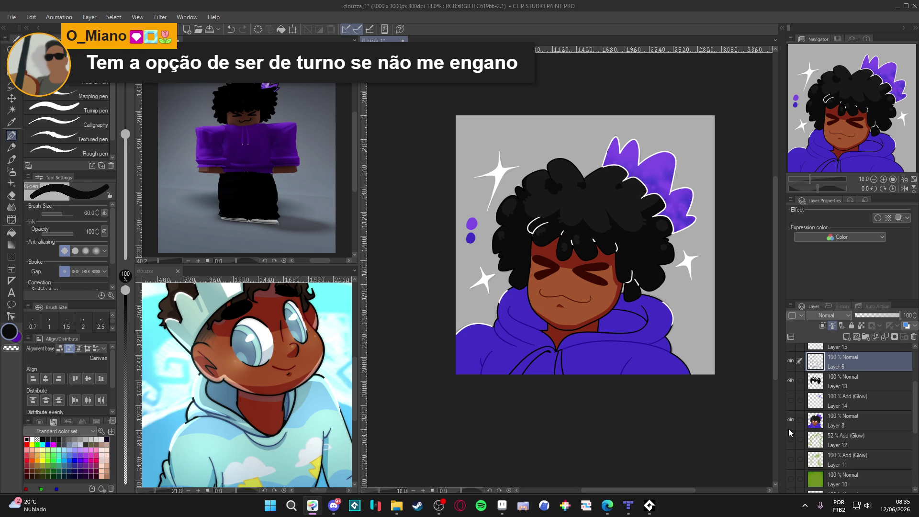
{"action": "scroll", "coordinate": [788, 444], "scroll_direction": "down", "scroll_amount": 3}
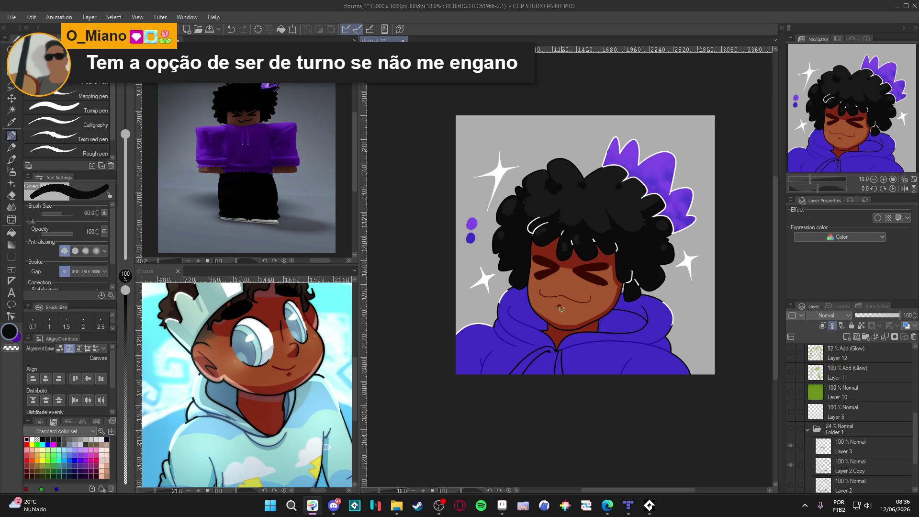
{"action": "scroll", "coordinate": [804, 405], "scroll_direction": "up", "scroll_amount": 2}
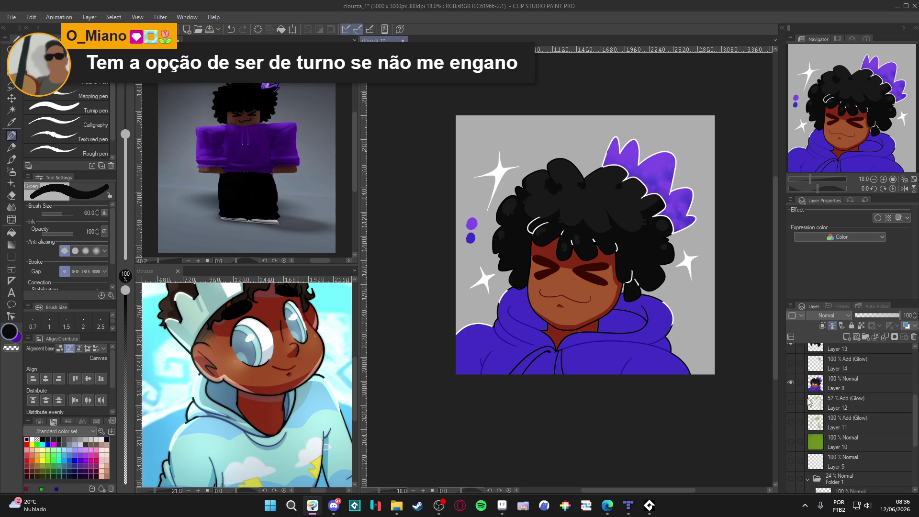
{"action": "left_click", "coordinate": [817, 387]}
{"action": "scroll", "coordinate": [604, 310], "scroll_direction": "up", "scroll_amount": 1}
{"action": "key", "text": "w"}
{"action": "left_click", "coordinate": [609, 348]}
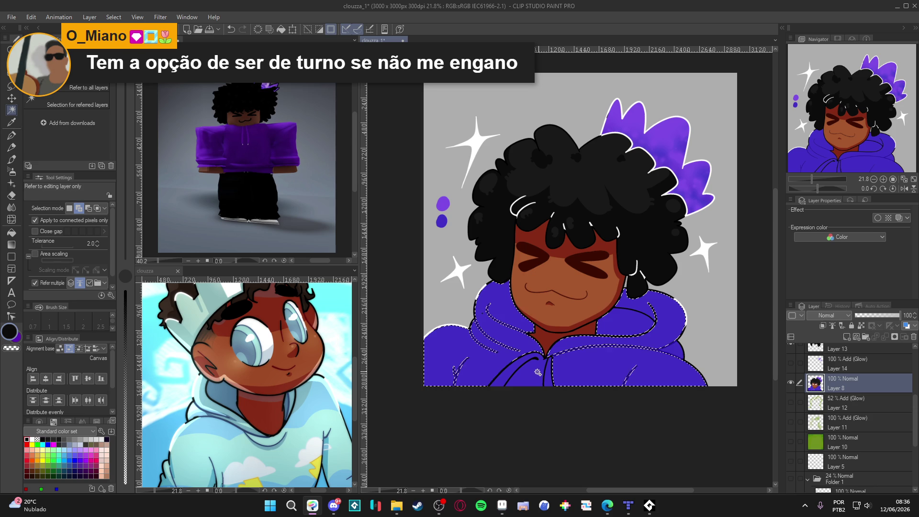
Test auto-selecting the hoodie regions, clear the selection, and create new Layer 16
{"action": "left_click", "coordinate": [613, 372]}
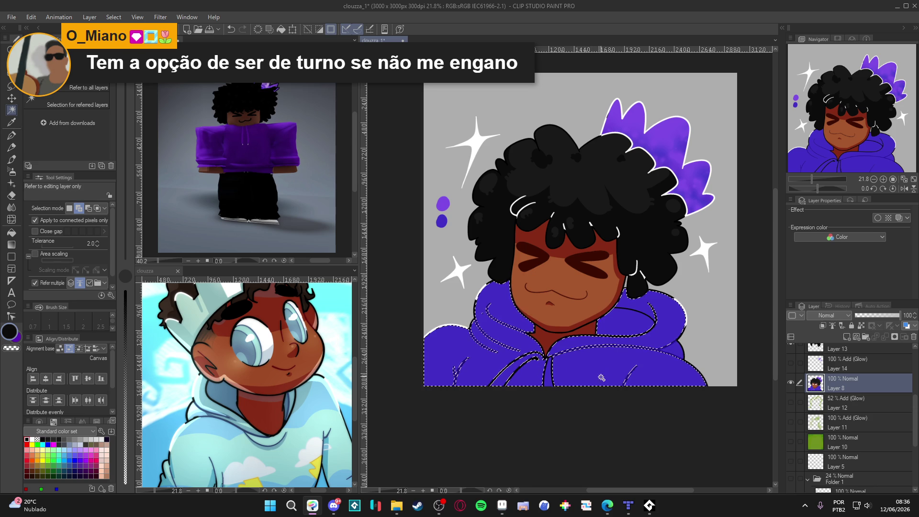
{"action": "key", "text": "ctrl+d"}
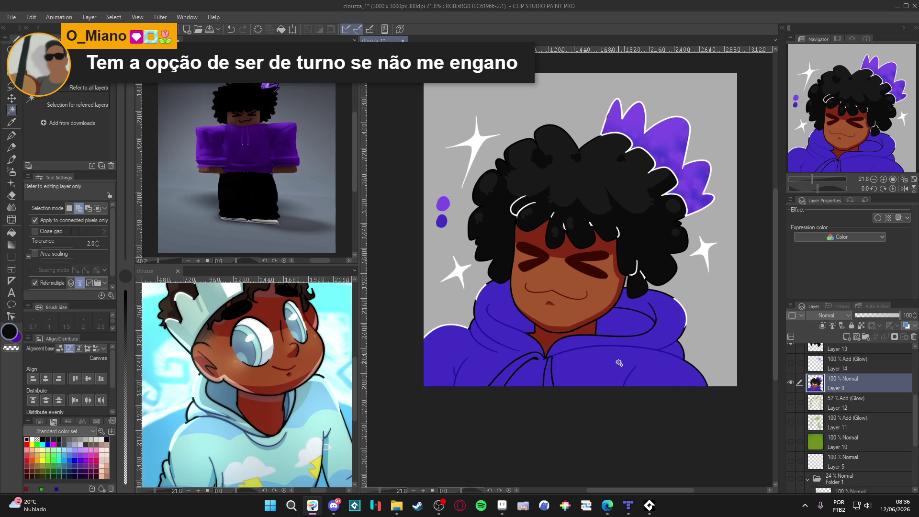
{"action": "left_click", "coordinate": [517, 362]}
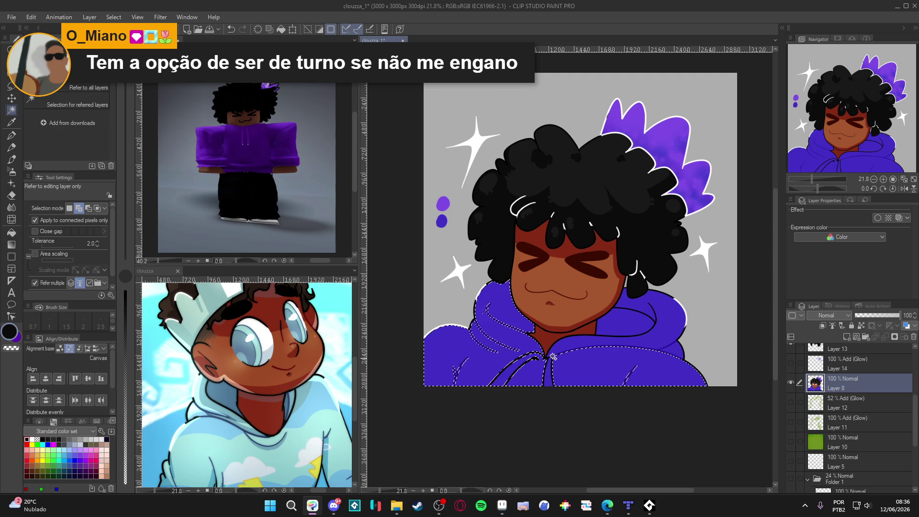
{"action": "left_click", "coordinate": [662, 333]}
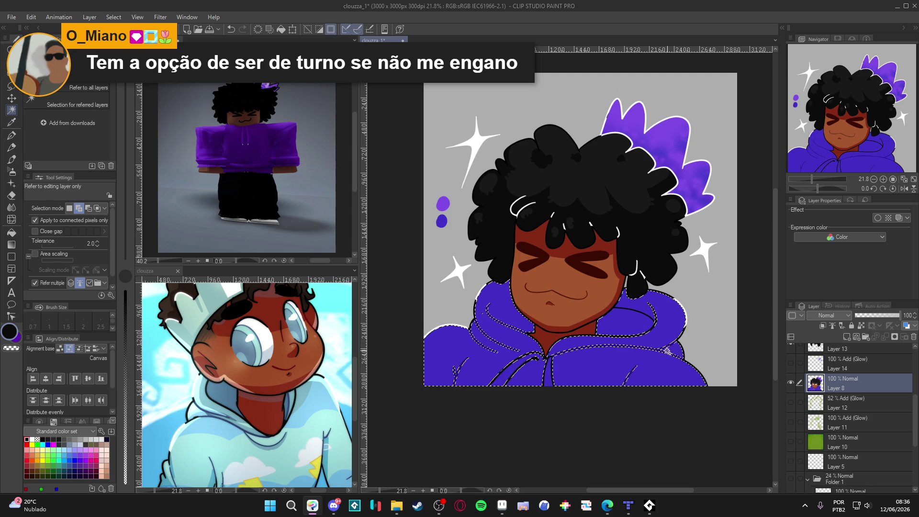
{"action": "key", "text": "ctrl+d"}
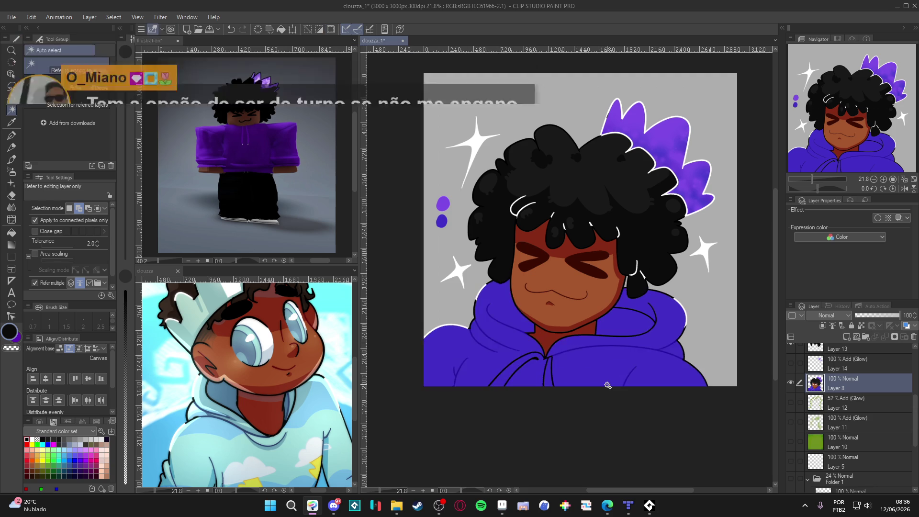
{"action": "key", "text": "p"}
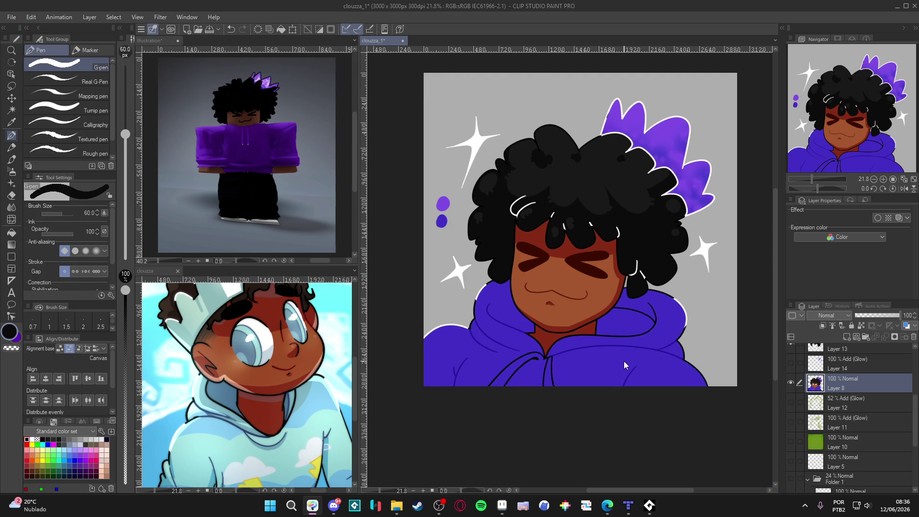
{"action": "key", "text": "ctrl+shift+n"}
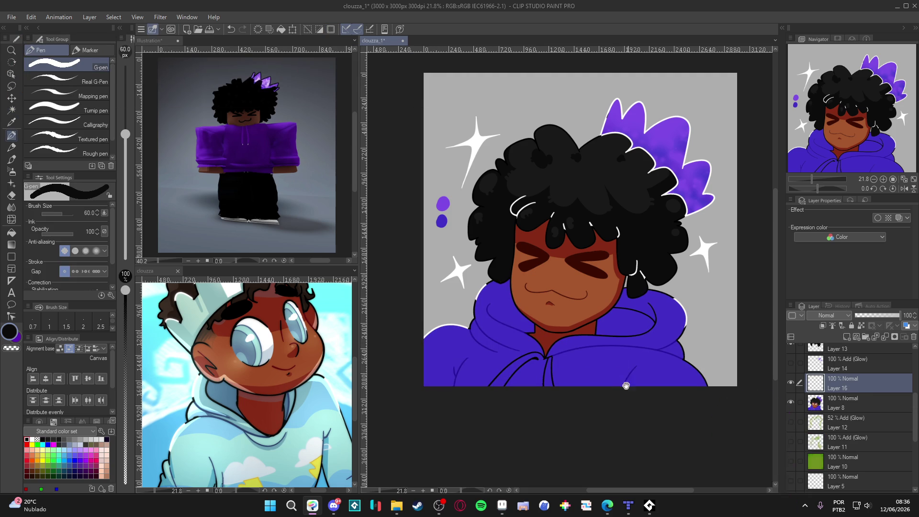
Eyedrop the hoodie's blue and lighten it to lavender 9587EB in Color settings
{"action": "left_click", "coordinate": [611, 371], "text": "alt"}
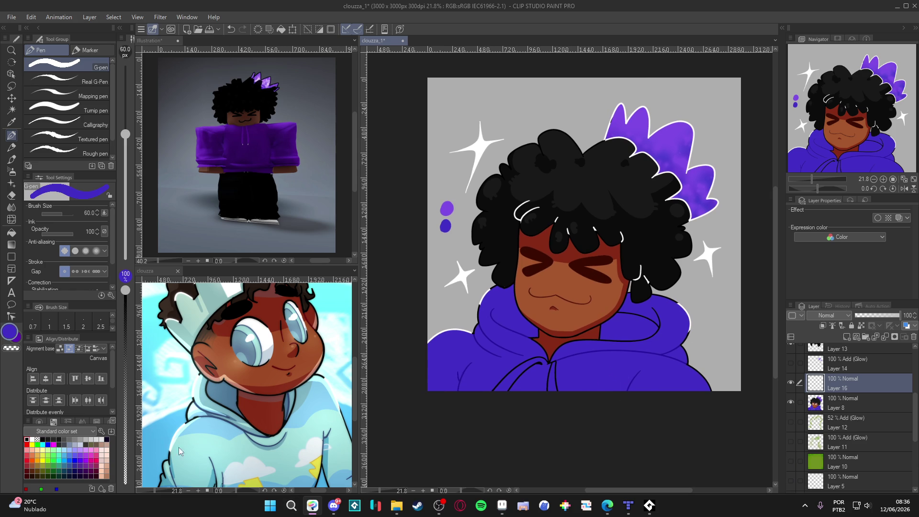
{"action": "left_click", "coordinate": [10, 333]}
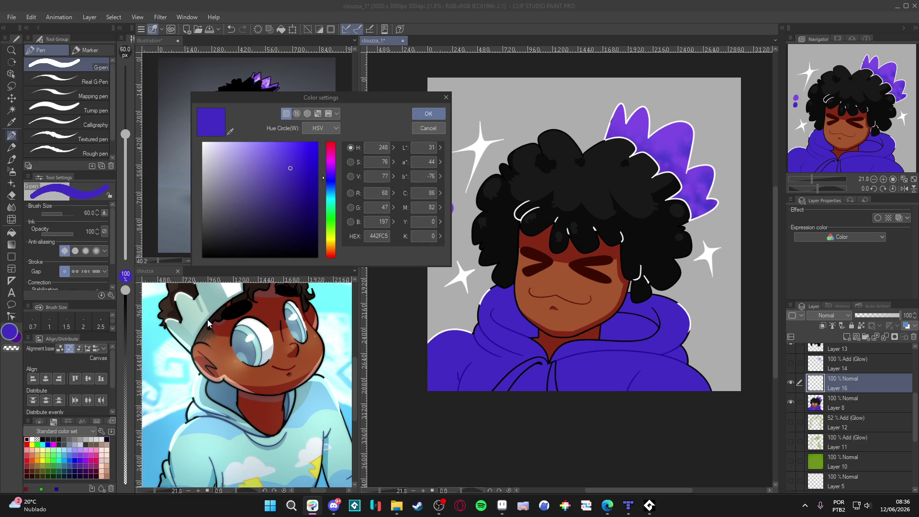
{"action": "left_click", "coordinate": [256, 163]}
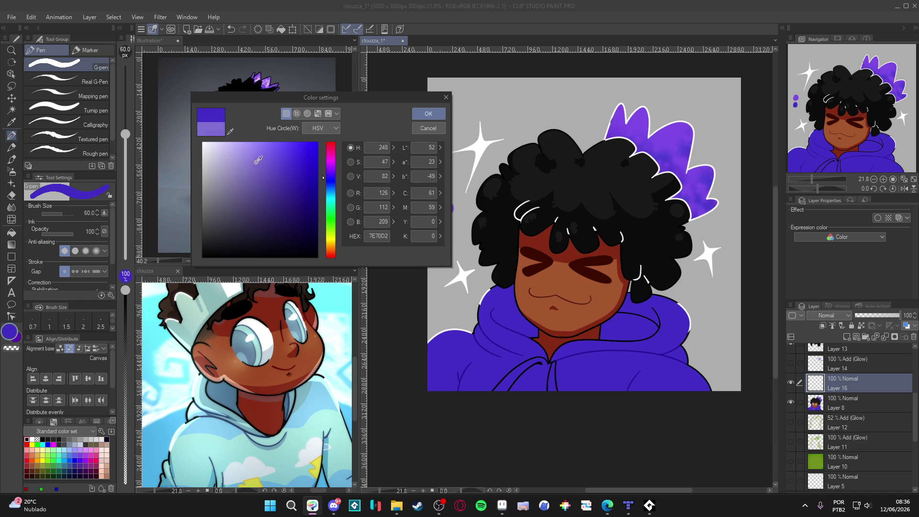
{"action": "left_click", "coordinate": [251, 150]}
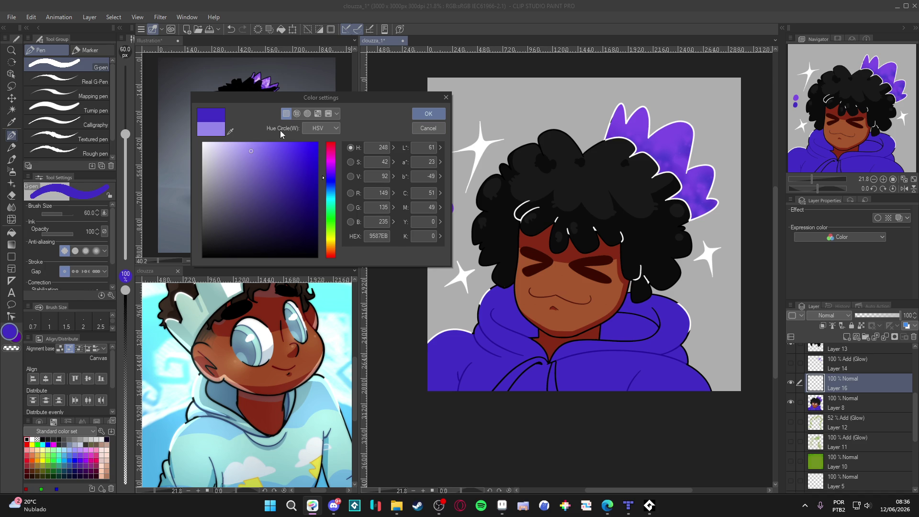
{"action": "left_click", "coordinate": [325, 184]}
{"action": "left_click", "coordinate": [428, 113]}
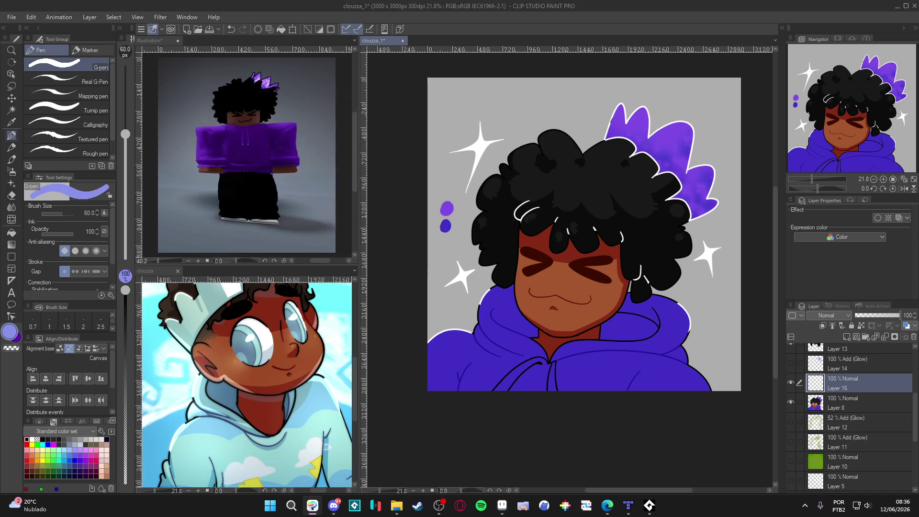
Draw a cloud curve on the hoodie's lower right and fill it lavender
{"action": "left_click_drag", "start_coordinate": [685, 354], "coordinate": [639, 377]}
{"action": "key", "text": "ctrl+z"}
{"action": "mouse_move", "coordinate": [685, 356]}
{"action": "left_mouse_down"}
{"action": "mouse_move", "coordinate": [636, 376]}
{"action": "mouse_move", "coordinate": [625, 392]}
{"action": "left_mouse_up"}
{"action": "key", "text": "g"}
{"action": "left_click", "coordinate": [705, 356]}
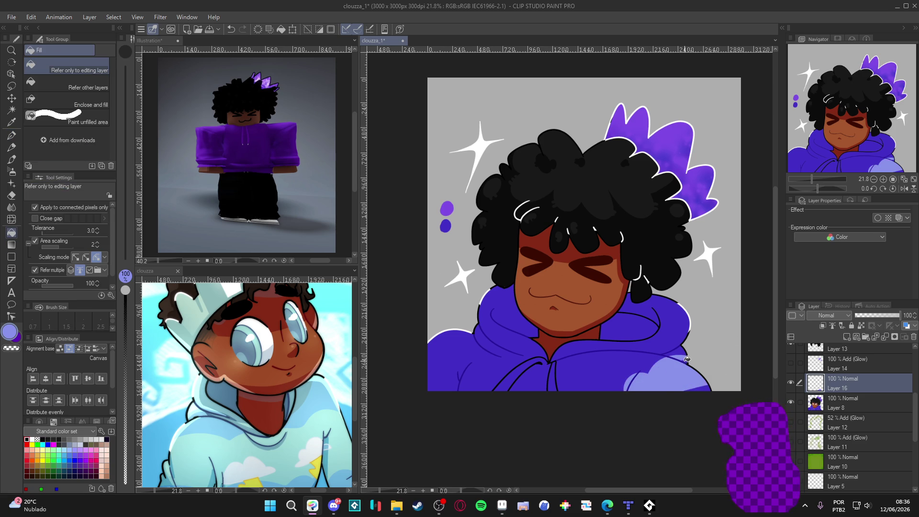
{"action": "key", "text": "p"}
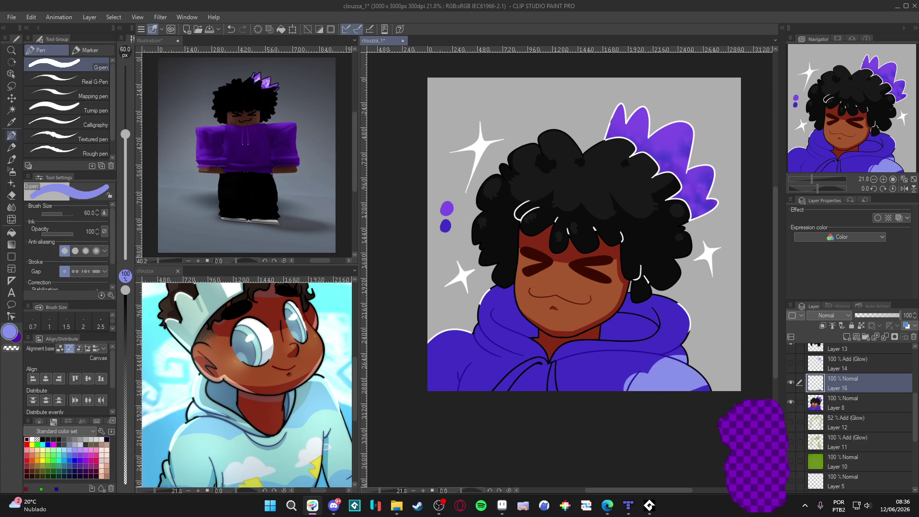
Add cloud curves across the left and right shoulders, ending on the lavender colour
{"action": "mouse_move", "coordinate": [441, 337]}
{"action": "left_mouse_down"}
{"action": "mouse_move", "coordinate": [451, 362]}
{"action": "mouse_move", "coordinate": [468, 355]}
{"action": "mouse_move", "coordinate": [480, 379]}
{"action": "mouse_move", "coordinate": [445, 383]}
{"action": "mouse_move", "coordinate": [433, 371]}
{"action": "left_mouse_up"}
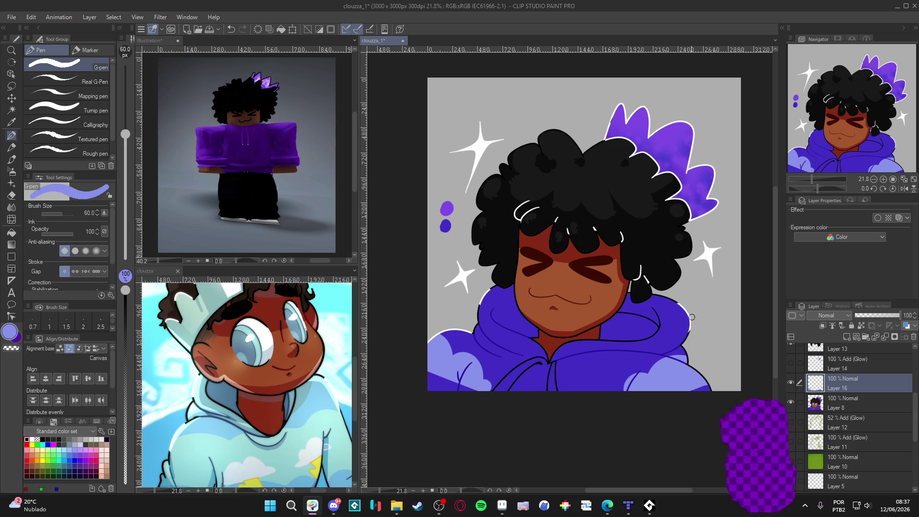
{"action": "mouse_move", "coordinate": [693, 322]}
{"action": "left_mouse_down"}
{"action": "mouse_move", "coordinate": [679, 322]}
{"action": "mouse_move", "coordinate": [665, 343]}
{"action": "mouse_move", "coordinate": [680, 335]}
{"action": "left_mouse_up"}
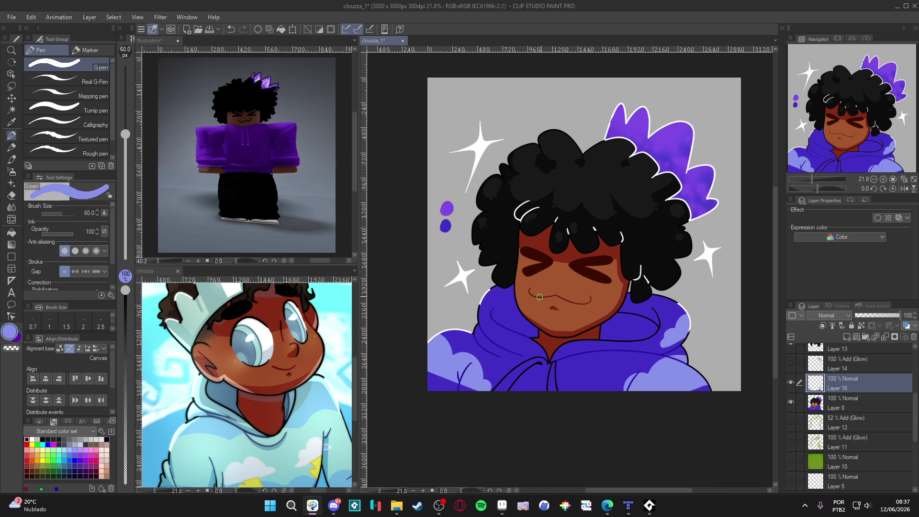
{"action": "left_click", "coordinate": [429, 377], "text": "alt"}
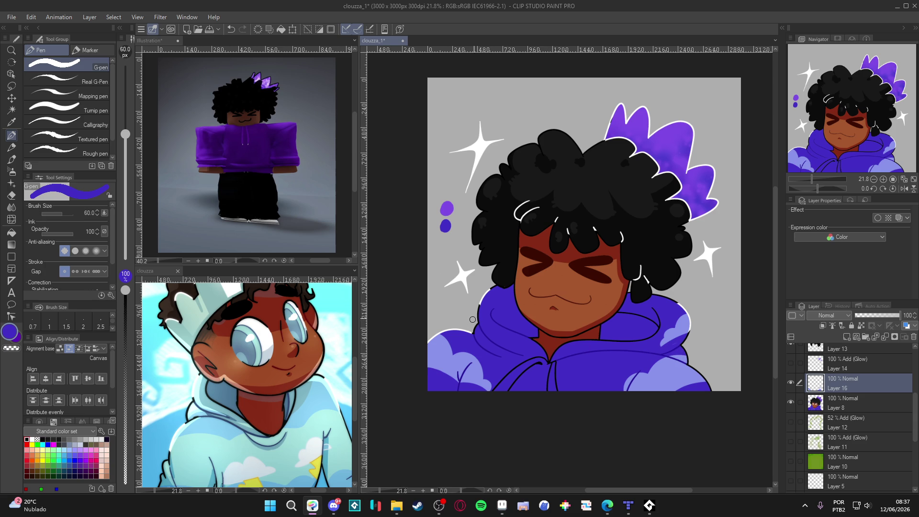
{"action": "key", "text": "c"}
{"action": "left_click", "coordinate": [482, 372], "text": "alt"}
Draw a cloud curve on the hoodie's left side and erase stray lavender strokes
{"action": "left_click_drag", "start_coordinate": [479, 317], "coordinate": [493, 340]}
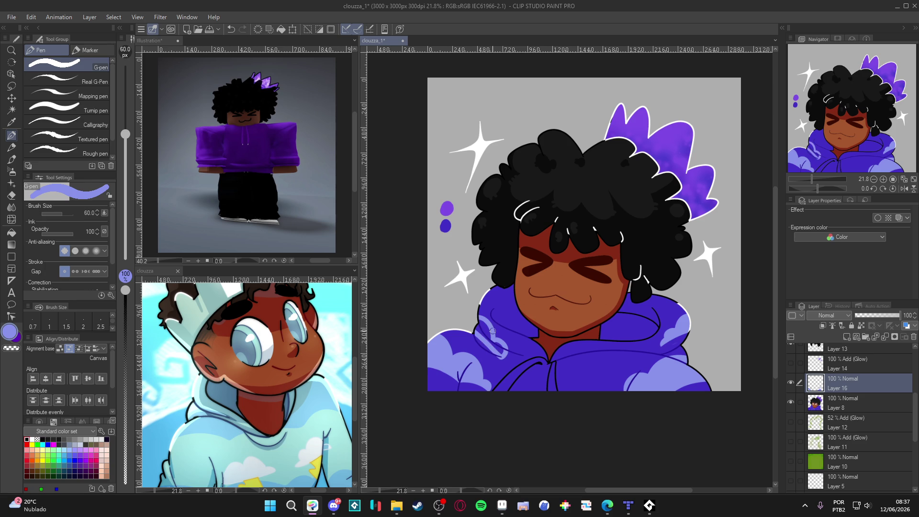
{"action": "key", "text": "g"}
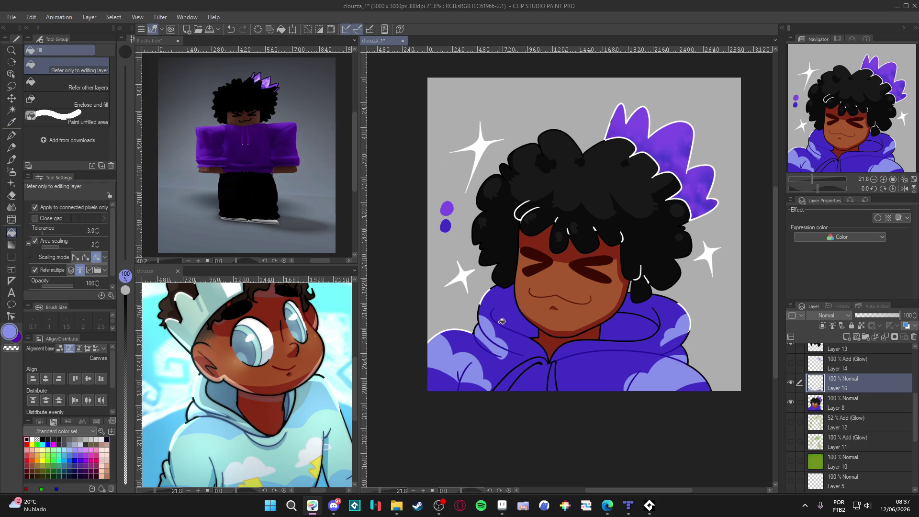
{"action": "key", "text": "p"}
{"action": "key", "text": "c"}
{"action": "left_click_drag", "start_coordinate": [473, 330], "coordinate": [504, 364]}
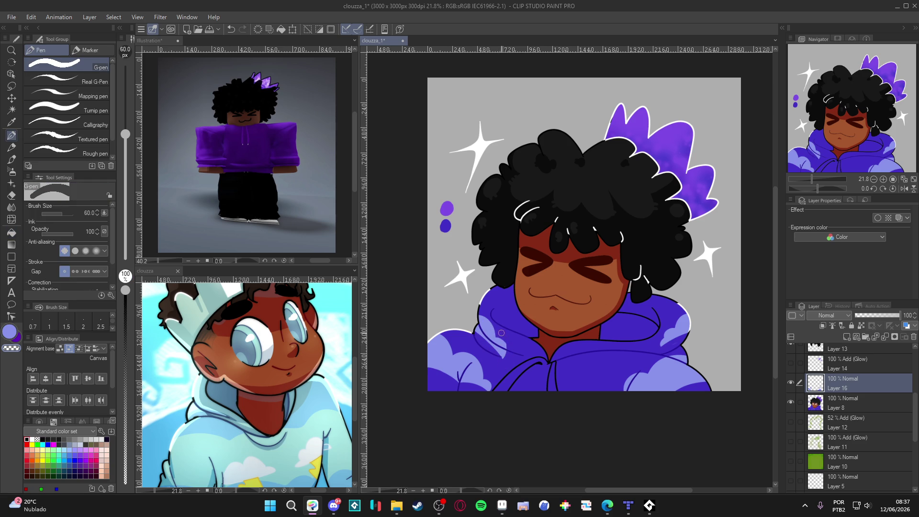
{"action": "left_click_drag", "start_coordinate": [502, 341], "coordinate": [502, 361]}
{"action": "key", "text": "c"}
Paint lavender clouds along the hoodie's bottom edge and lower middle, toggling Layer 16 to compare
{"action": "left_click_drag", "start_coordinate": [591, 390], "coordinate": [563, 396]}
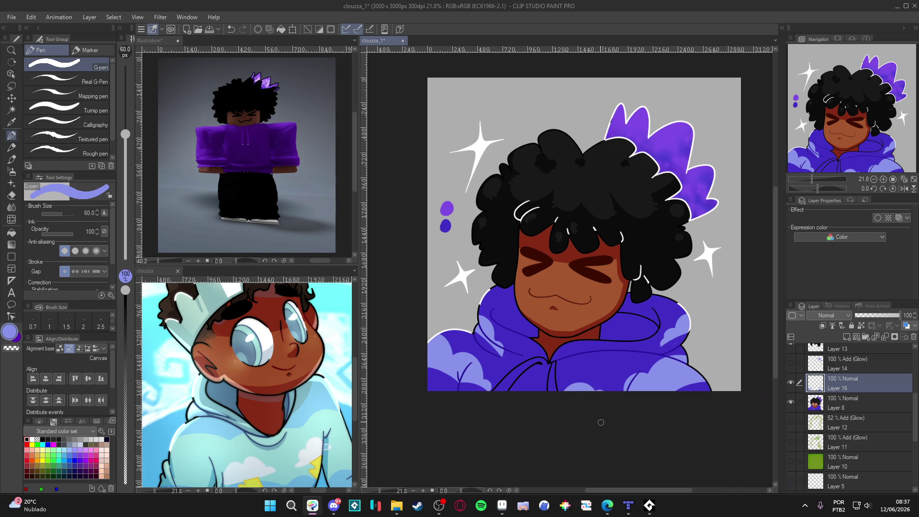
{"action": "mouse_move", "coordinate": [605, 356]}
{"action": "left_mouse_down"}
{"action": "mouse_move", "coordinate": [589, 365]}
{"action": "mouse_move", "coordinate": [621, 361]}
{"action": "mouse_move", "coordinate": [593, 365]}
{"action": "mouse_move", "coordinate": [612, 369]}
{"action": "left_mouse_up"}
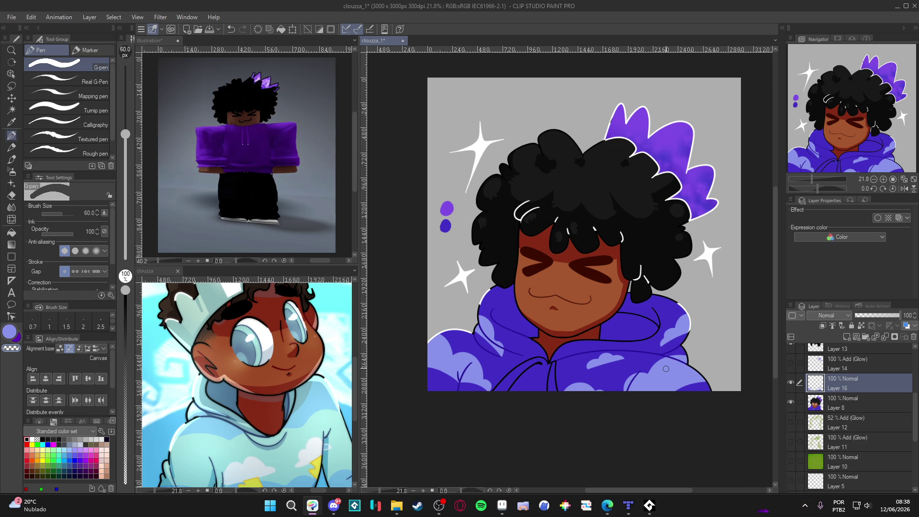
{"action": "left_click", "coordinate": [789, 383]}
{"action": "left_click_drag", "start_coordinate": [721, 399], "coordinate": [714, 404]}
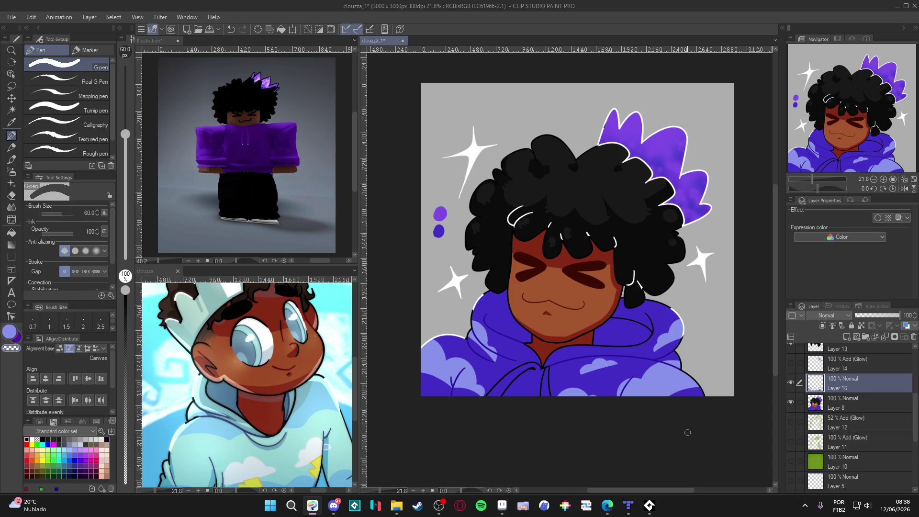
{"action": "left_click", "coordinate": [790, 382]}
Show the cloud layer, create Layer 17, test auto-selecting hoodie regions, then deselect
{"action": "left_click", "coordinate": [790, 382]}
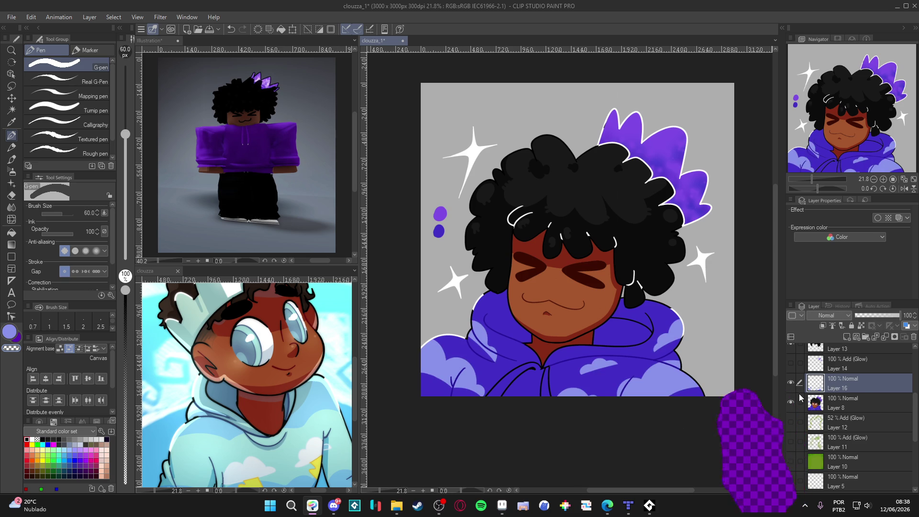
{"action": "key", "text": "ctrl+shift+n"}
{"action": "key", "text": "w"}
{"action": "left_click", "coordinate": [614, 338]}
{"action": "left_click", "coordinate": [621, 377]}
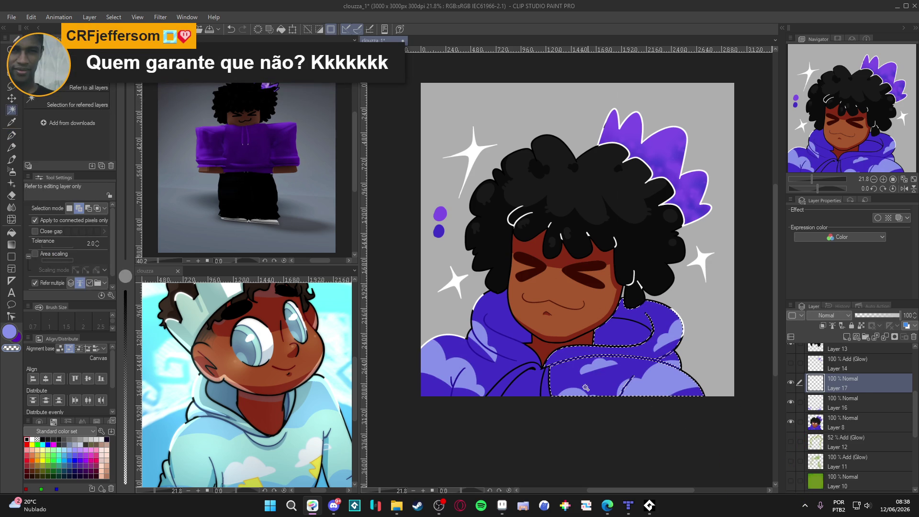
{"action": "left_click", "coordinate": [510, 366]}
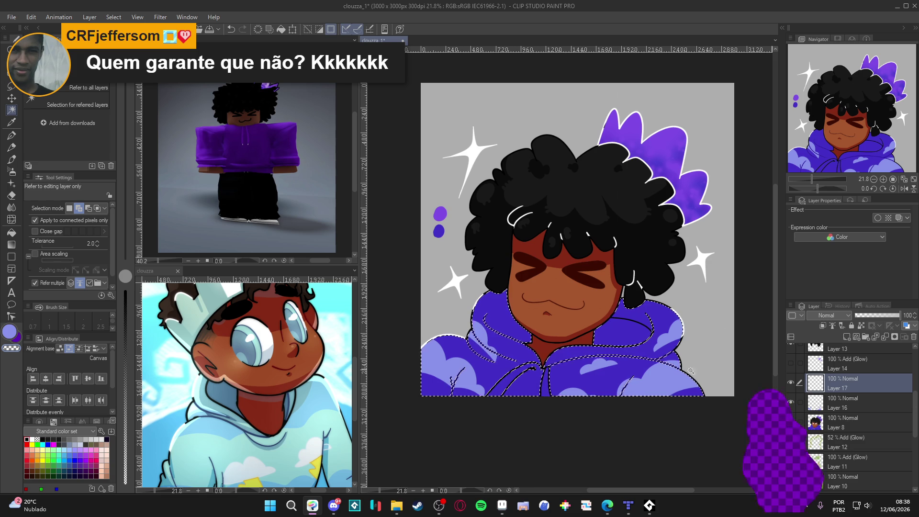
{"action": "key", "text": "p"}
{"action": "key", "text": "ctrl+d"}
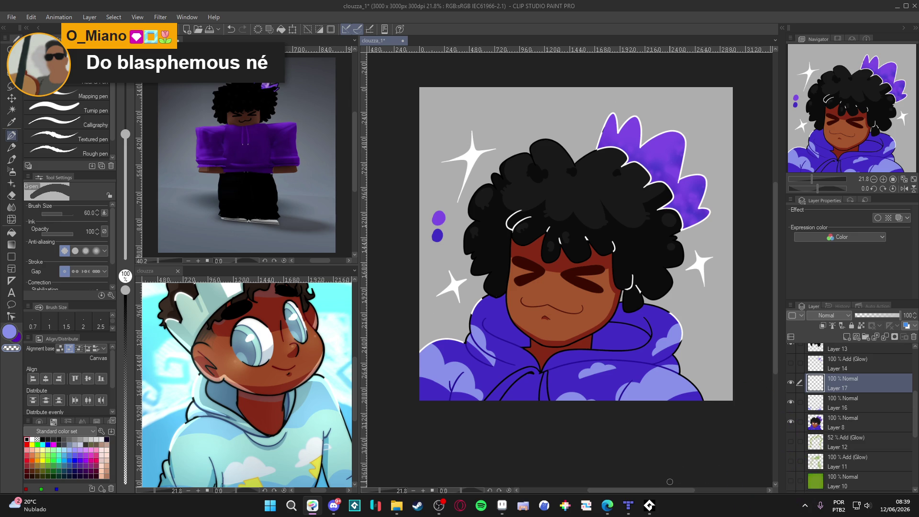
{"action": "mouse_move", "coordinate": [657, 501]}
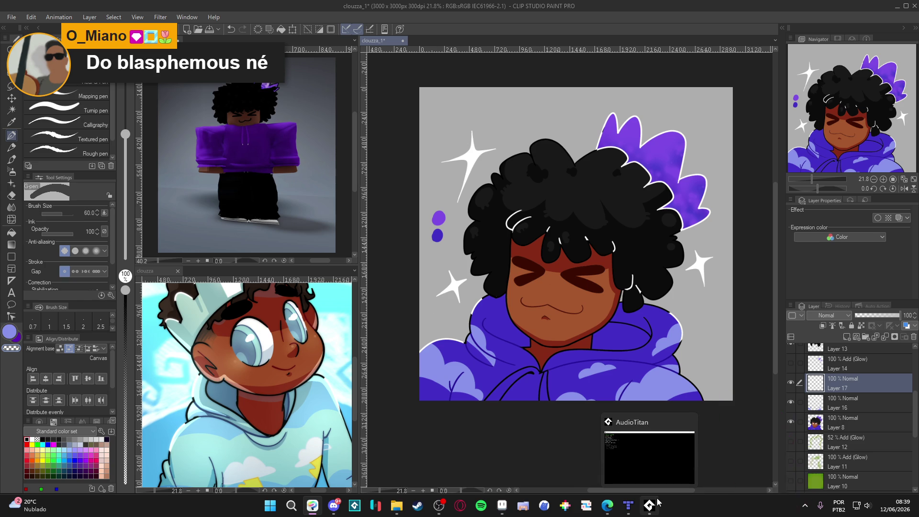
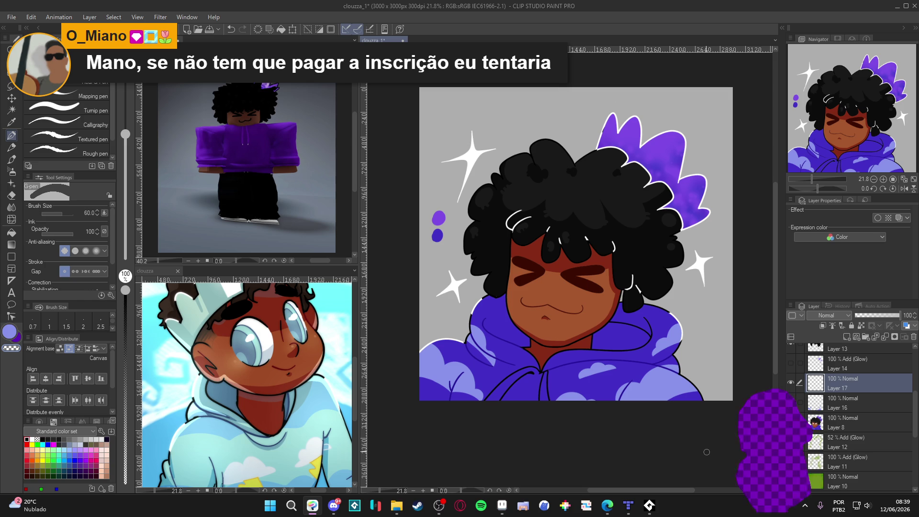
Select Layer 6, pick black, and try a stroke on the lower-left hair edge, then undo it
{"action": "scroll", "coordinate": [914, 424], "scroll_direction": "up", "scroll_amount": 3}
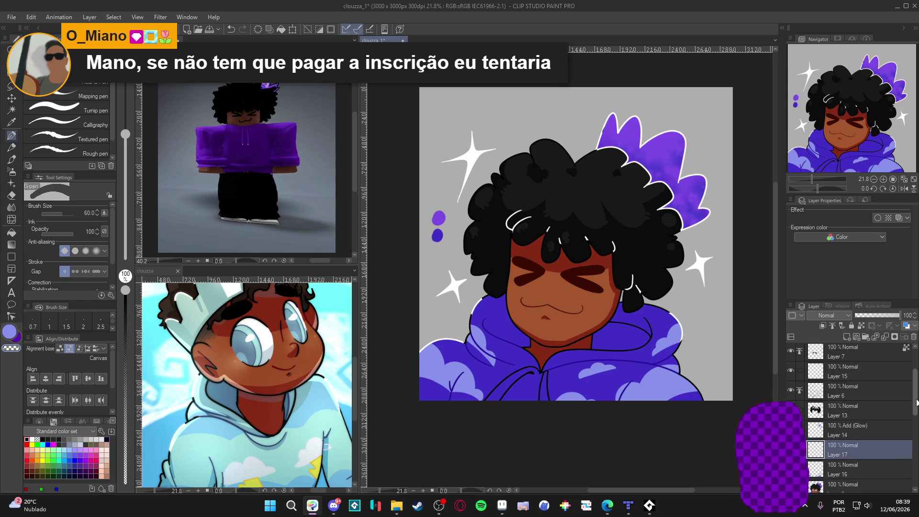
{"action": "left_click", "coordinate": [822, 398]}
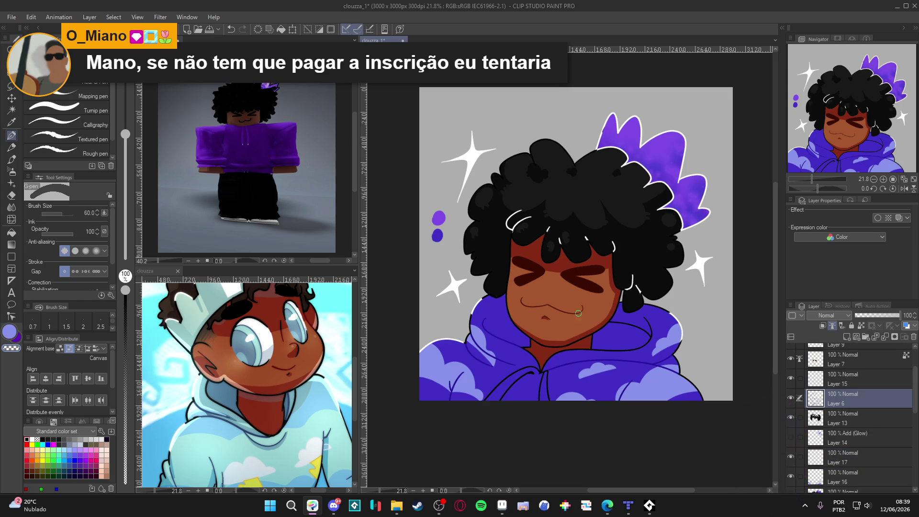
{"action": "left_click", "coordinate": [501, 291], "text": "alt"}
{"action": "left_click_drag", "start_coordinate": [493, 293], "coordinate": [476, 311]}
{"action": "key", "text": "ctrl+z"}
Turn on Lock transparent pixels for Layer 6
{"action": "left_click", "coordinate": [861, 325]}
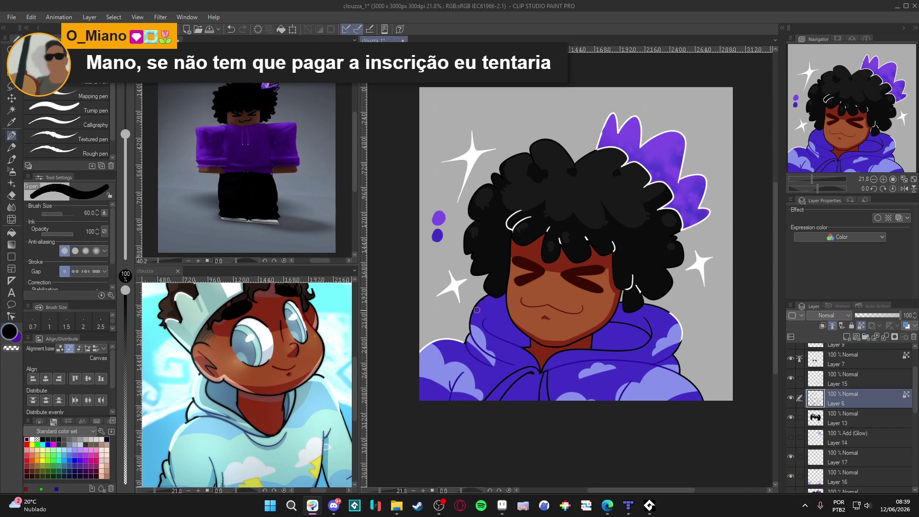
{"action": "scroll", "coordinate": [718, 433], "scroll_direction": "down", "scroll_amount": 1}
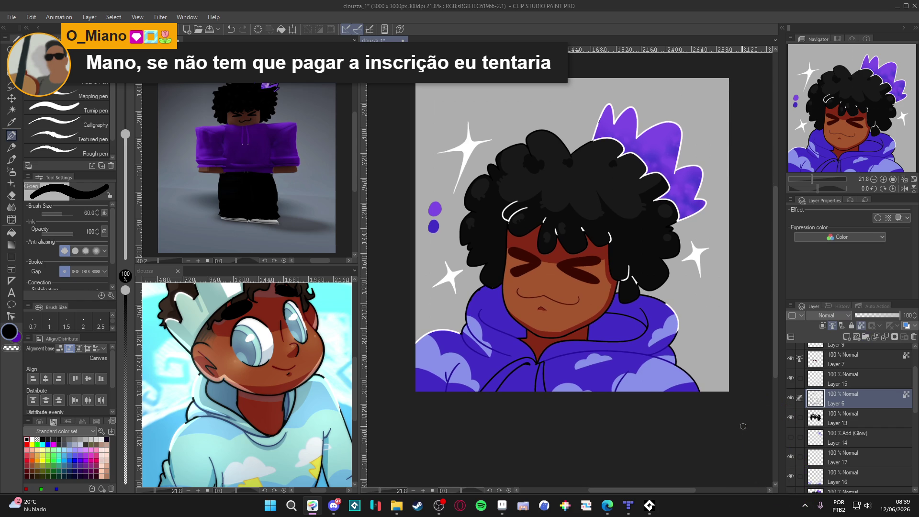
{"action": "scroll", "coordinate": [890, 409], "scroll_direction": "down", "scroll_amount": 4}
{"action": "left_click", "coordinate": [791, 399]}
On Layer 17, test Auto Select on the lower-right and left hoodie areas, then deselect
{"action": "left_click", "coordinate": [791, 399]}
{"action": "left_click", "coordinate": [822, 380]}
{"action": "key", "text": "w"}
{"action": "left_click", "coordinate": [625, 368]}
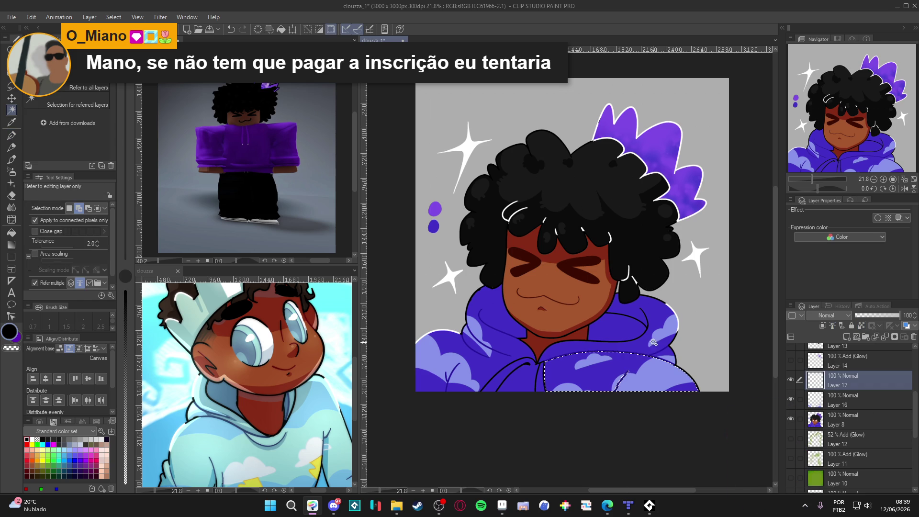
{"action": "left_click", "coordinate": [523, 380]}
{"action": "key", "text": "ctrl+z"}
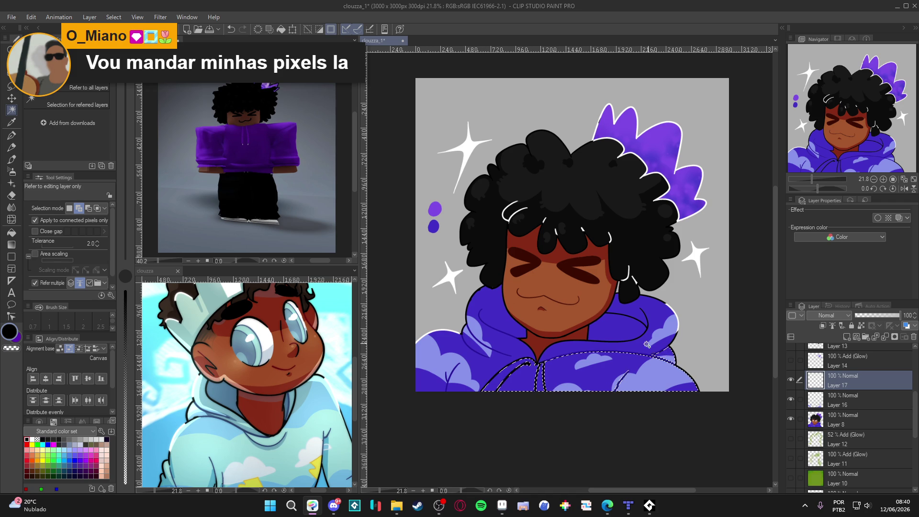
{"action": "key", "text": "ctrl+d"}
Change Layer 17's blend mode to Multiply
{"action": "left_click", "coordinate": [842, 426]}
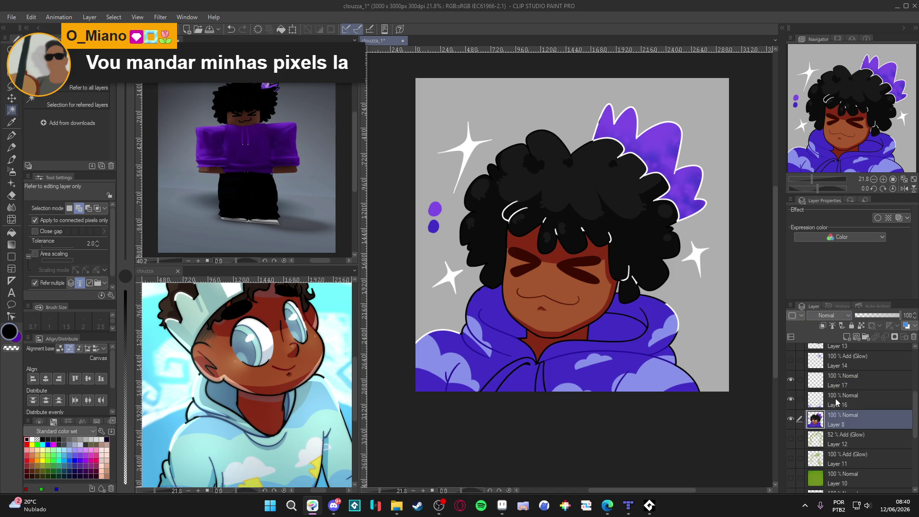
{"action": "left_click", "coordinate": [830, 396]}
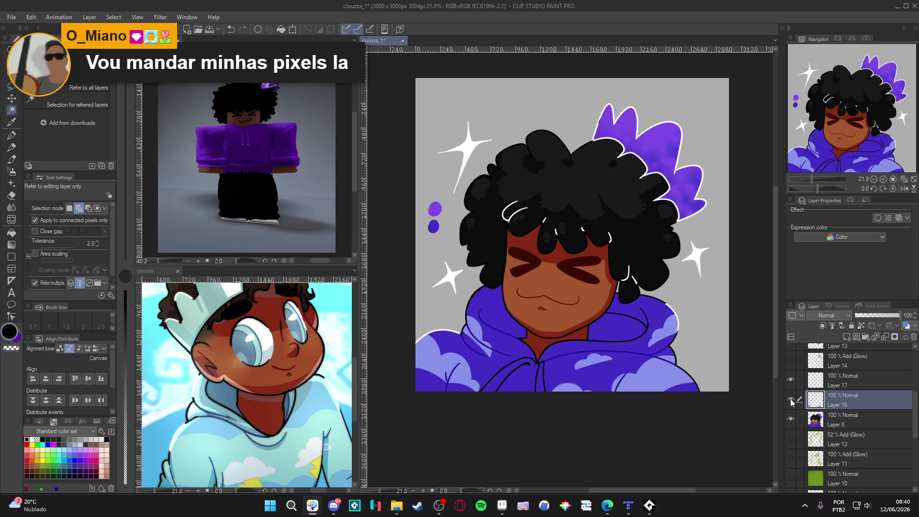
{"action": "left_click", "coordinate": [842, 381]}
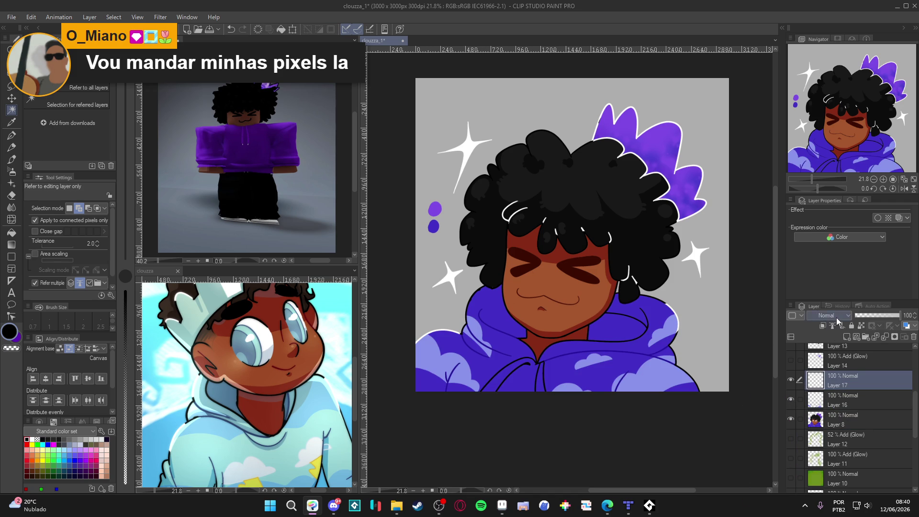
{"action": "left_click", "coordinate": [835, 317]}
{"action": "left_click", "coordinate": [833, 102]}
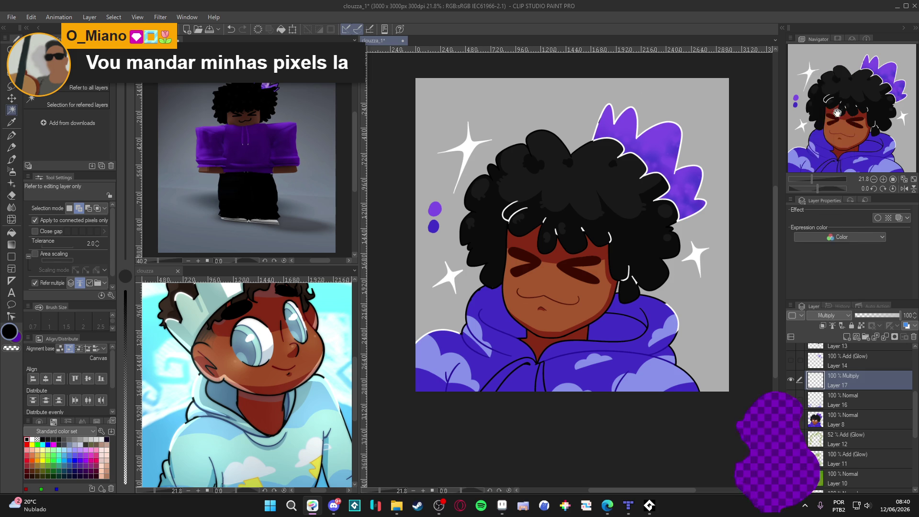
Test-select the hoodie, lower hoodie and drawstring areas, then deselect
{"action": "left_click", "coordinate": [614, 348]}
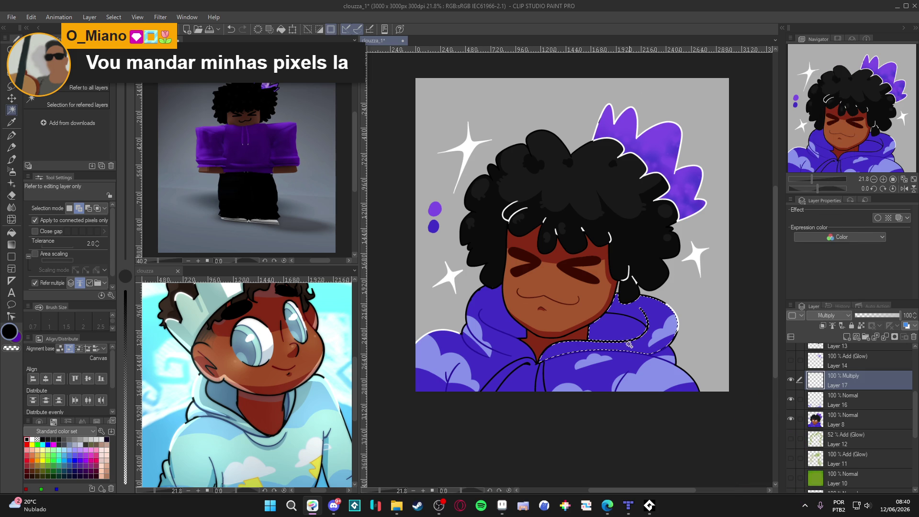
{"action": "left_click", "coordinate": [598, 375]}
{"action": "left_click", "coordinate": [500, 380]}
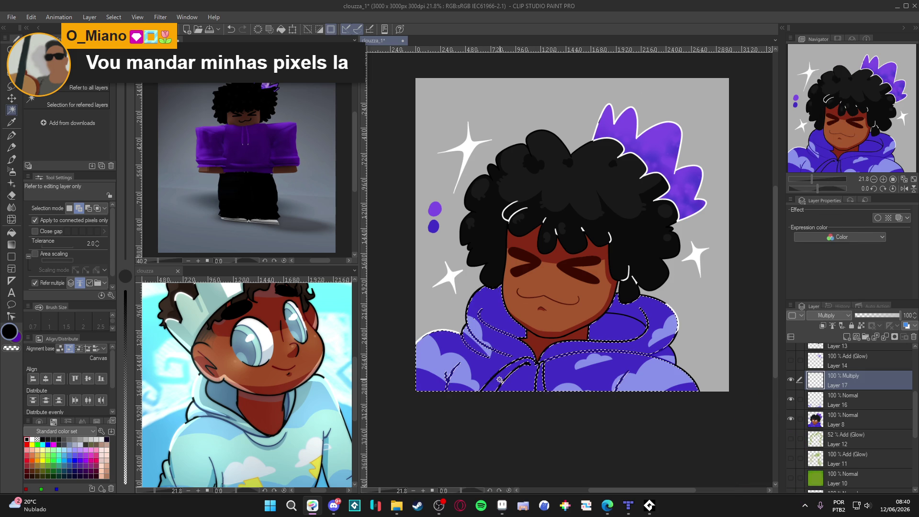
{"action": "key", "text": "ctrl+d"}
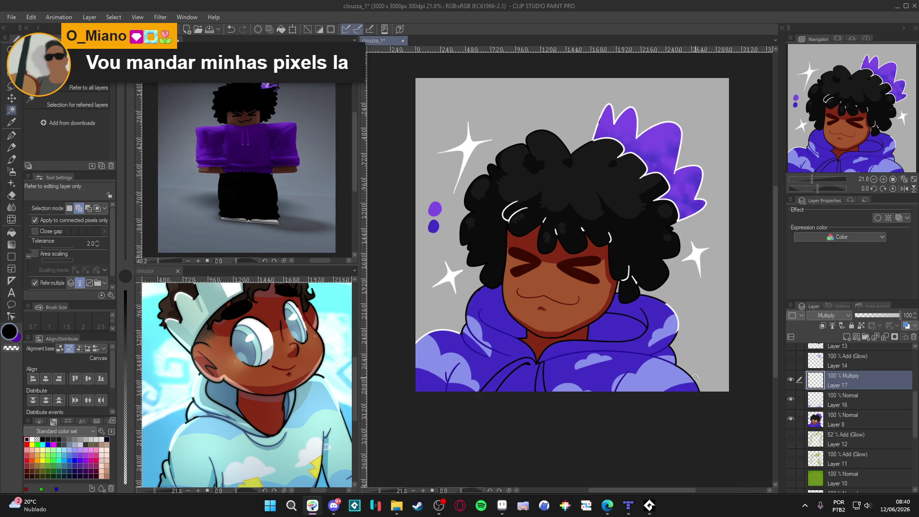
Eyedrop the hoodie purple, rotate the canvas about 23°, and paint darker shadow along the hood's inner edge
{"action": "key", "text": "p"}
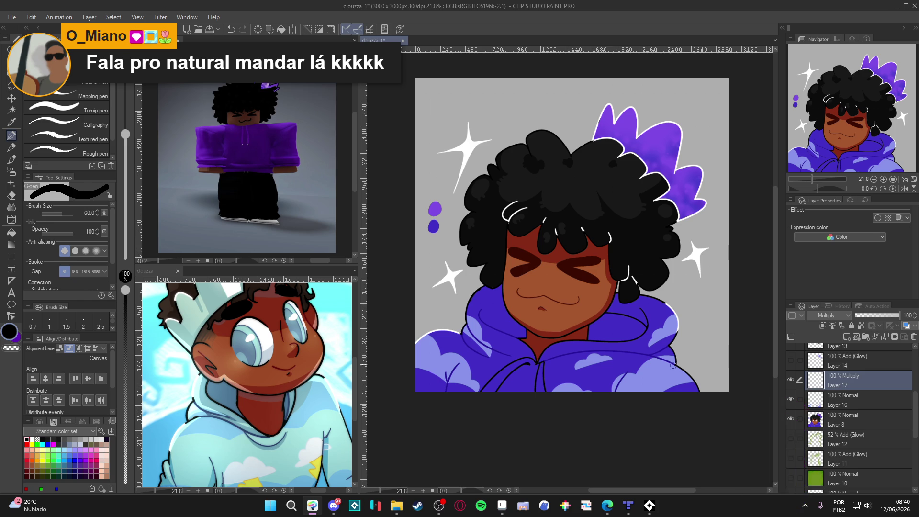
{"action": "left_click", "coordinate": [689, 378], "text": "alt"}
{"action": "left_click_drag", "start_coordinate": [687, 376], "coordinate": [622, 295]}
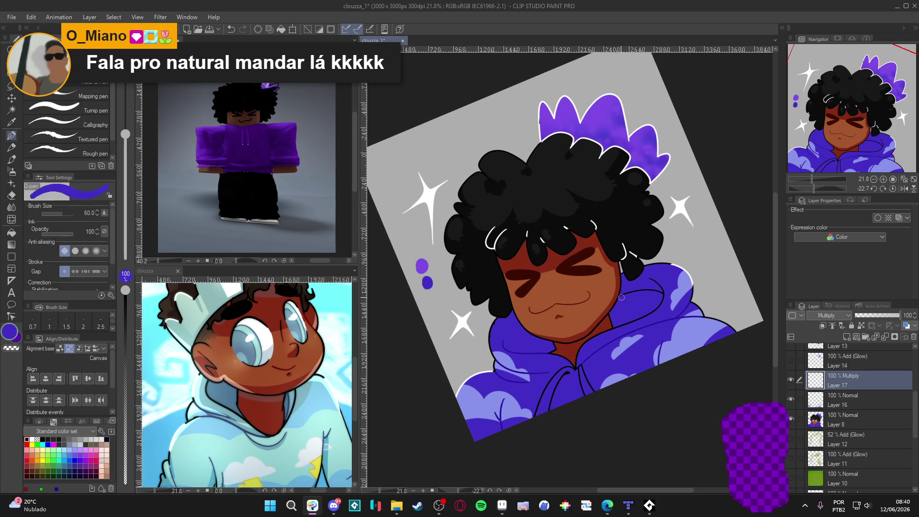
{"action": "mouse_move", "coordinate": [638, 291]}
{"action": "left_mouse_down"}
{"action": "mouse_move", "coordinate": [663, 297]}
{"action": "mouse_move", "coordinate": [656, 310]}
{"action": "mouse_move", "coordinate": [608, 325]}
{"action": "mouse_move", "coordinate": [651, 299]}
{"action": "left_mouse_up"}
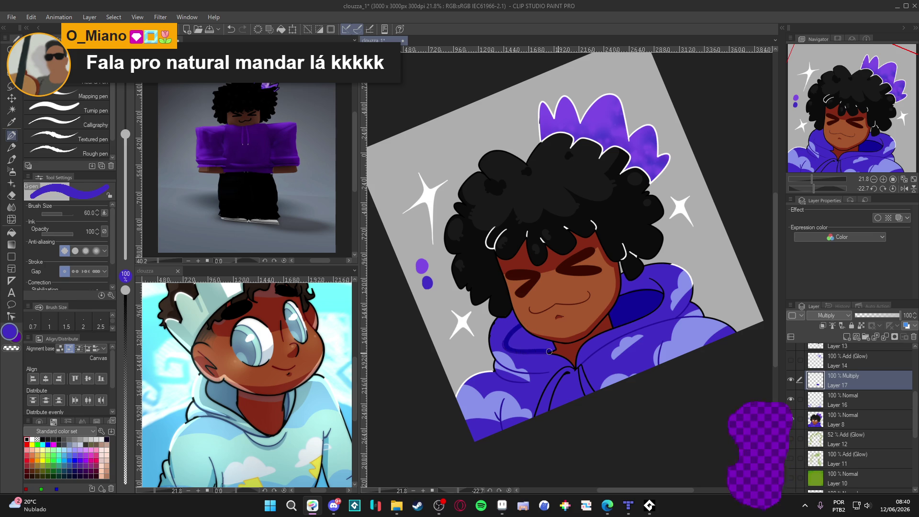
{"action": "key", "text": "g"}
{"action": "key", "text": "p"}
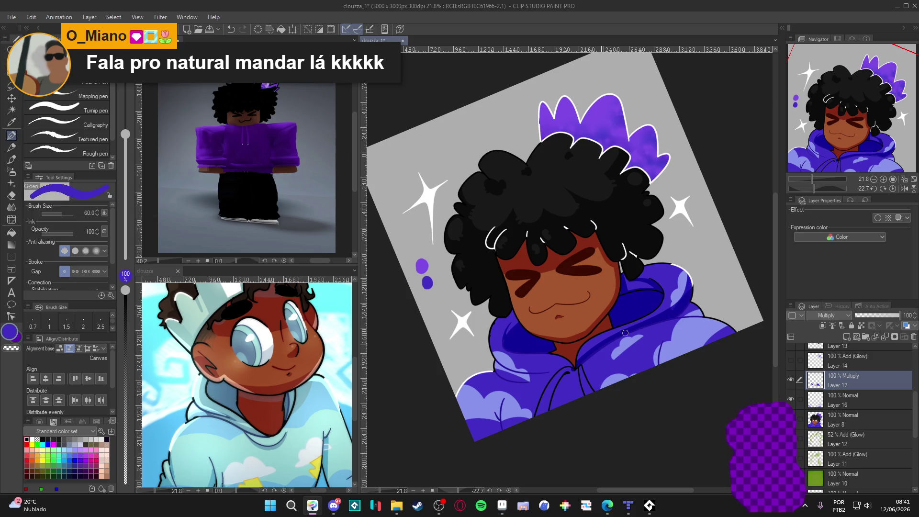
{"action": "key", "text": "c"}
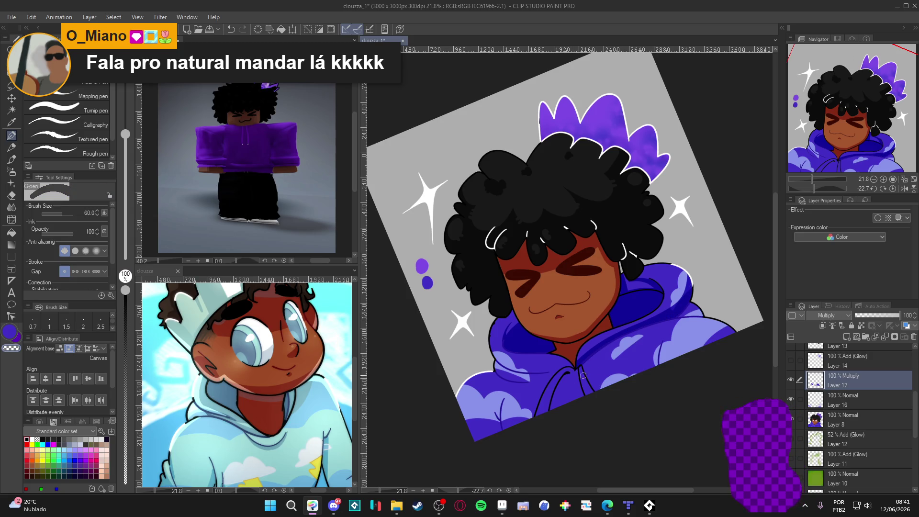
{"action": "key", "text": "g"}
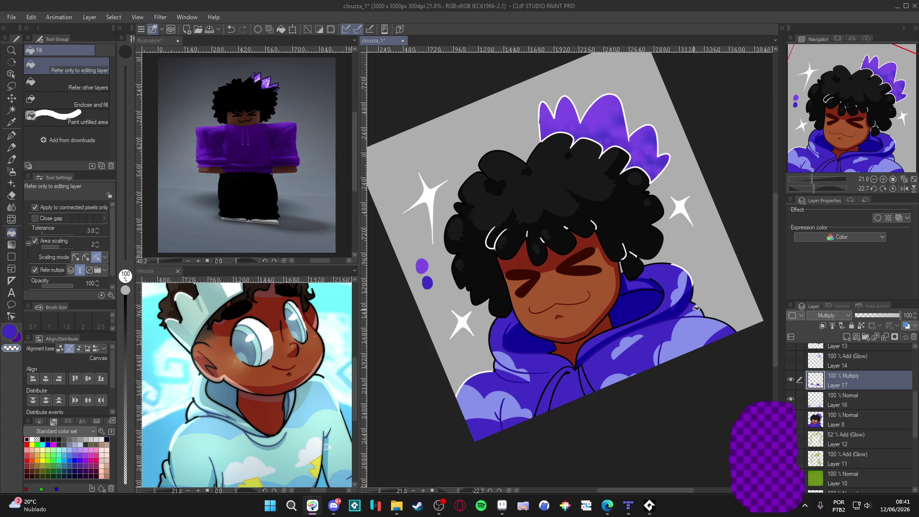
{"action": "key", "text": "p"}
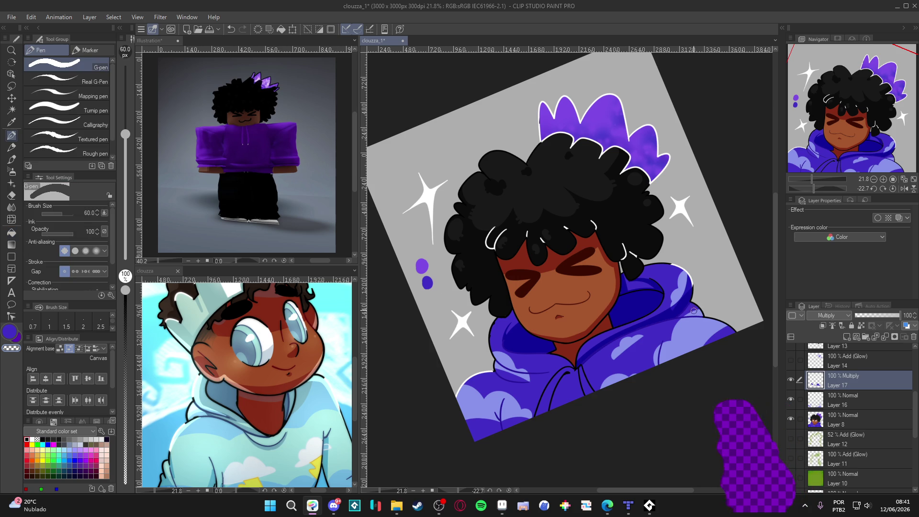
{"action": "key", "text": "c"}
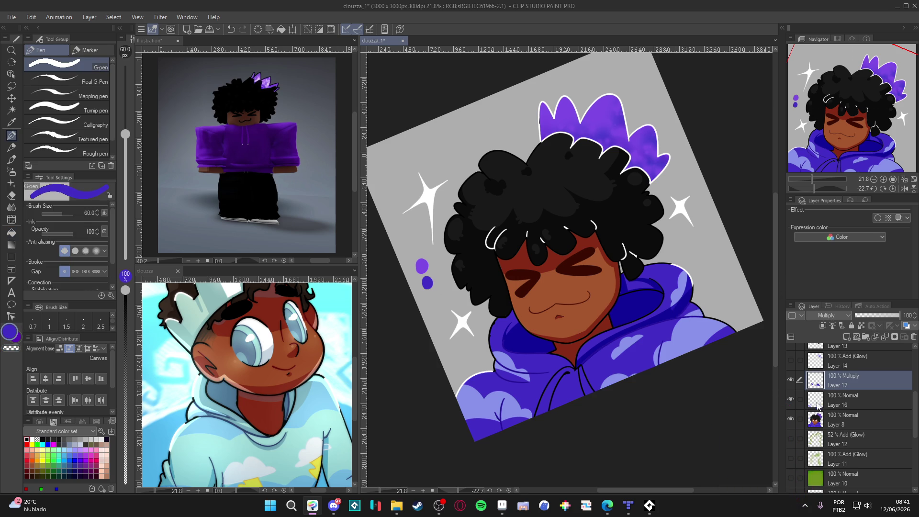
Test-select the blue hoodie area with Auto Select, deselect, and return to the G-pen
{"action": "key", "text": "w"}
{"action": "left_click", "coordinate": [700, 316]}
{"action": "key", "text": "ctrl+d"}
{"action": "key", "text": "p"}
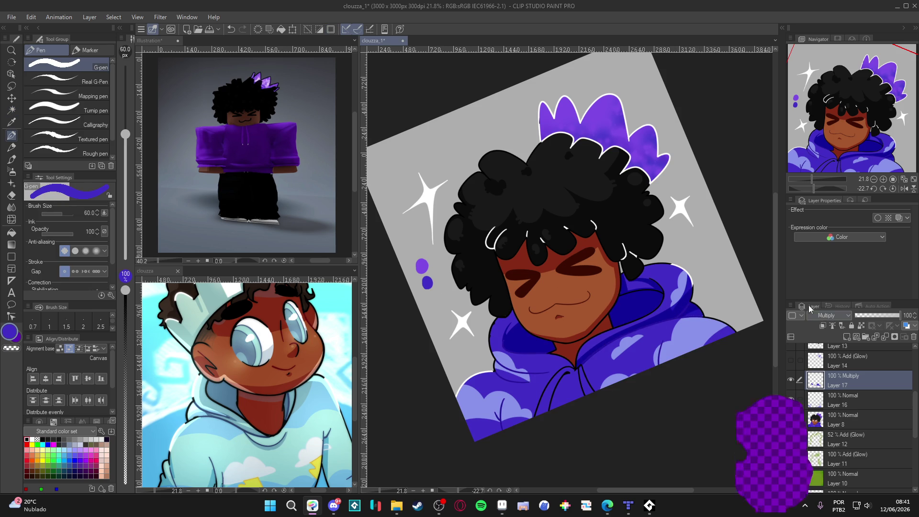
{"action": "scroll", "coordinate": [915, 404], "scroll_direction": "up", "scroll_amount": 2}
{"action": "scroll", "coordinate": [791, 395], "scroll_direction": "up", "scroll_amount": 2}
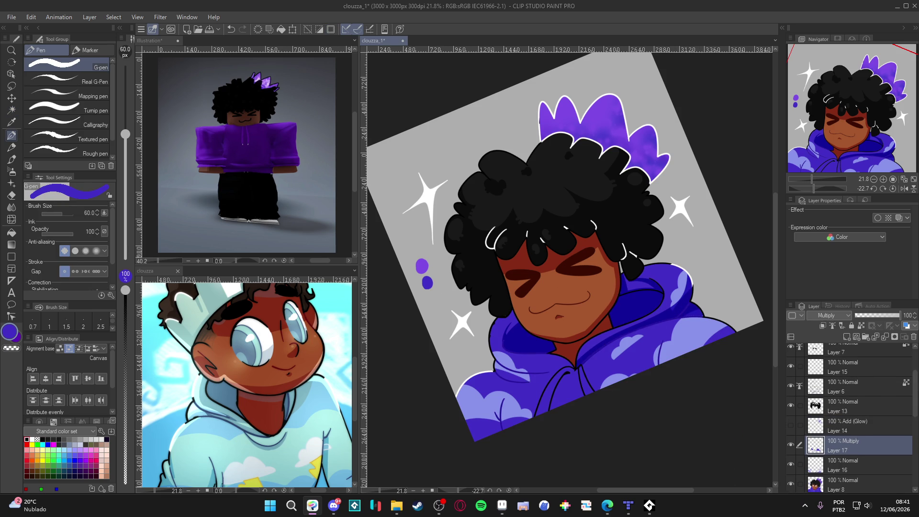
Sample black from the hair, return to Layer 17, sample hoodie purple, and reset canvas rotation
{"action": "left_click", "coordinate": [824, 389]}
{"action": "left_click", "coordinate": [650, 311], "text": "alt"}
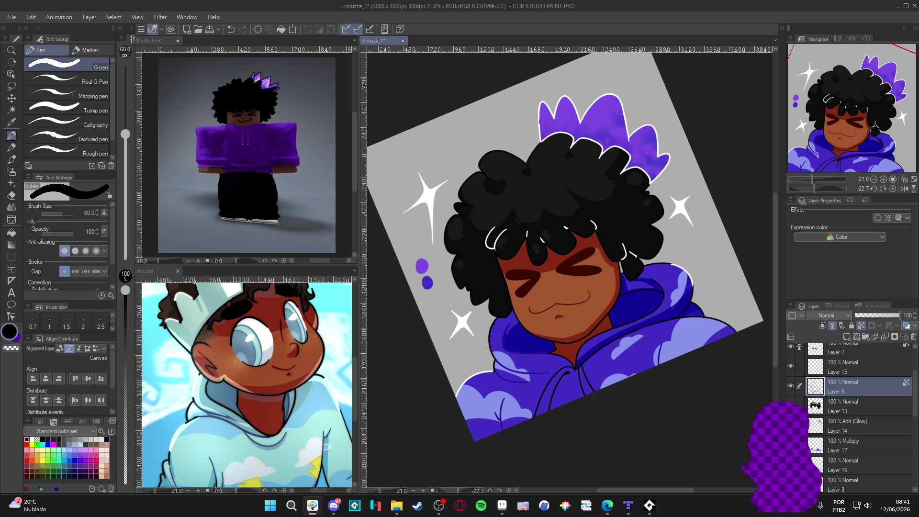
{"action": "left_click", "coordinate": [654, 359], "text": "ctrl+shift"}
{"action": "left_click", "coordinate": [654, 359], "text": "alt"}
{"action": "double_click", "coordinate": [669, 444]}
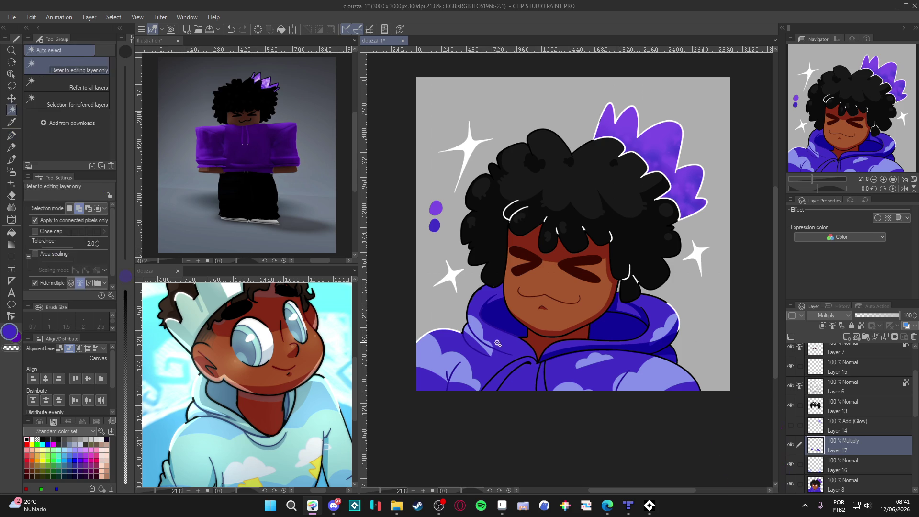
Paint shading on the hoodie's left side and a dark blue fold line, erasing excess with transparent colour
{"action": "left_click_drag", "start_coordinate": [466, 314], "coordinate": [514, 356]}
{"action": "key", "text": "c"}
{"action": "left_click_drag", "start_coordinate": [476, 323], "coordinate": [508, 358]}
{"action": "key", "text": "c"}
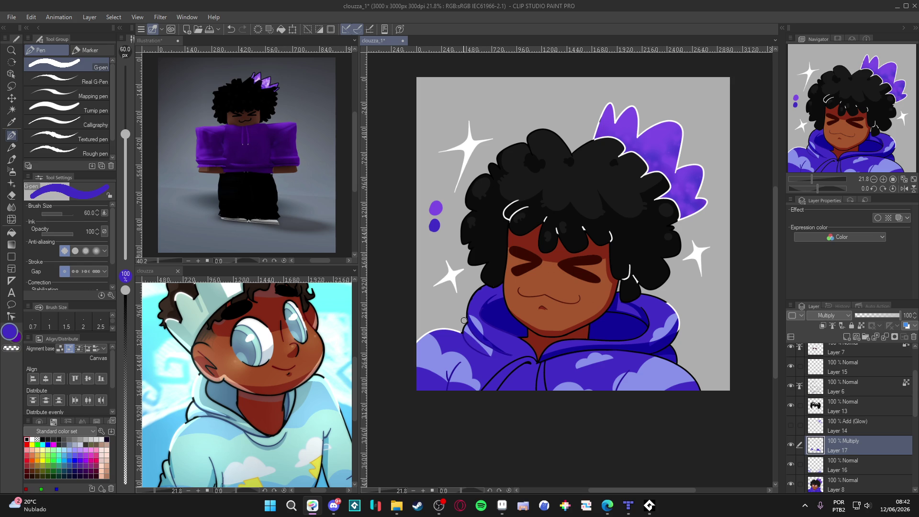
{"action": "key", "text": "c"}
{"action": "key", "text": "c"}
{"action": "key", "text": "c"}
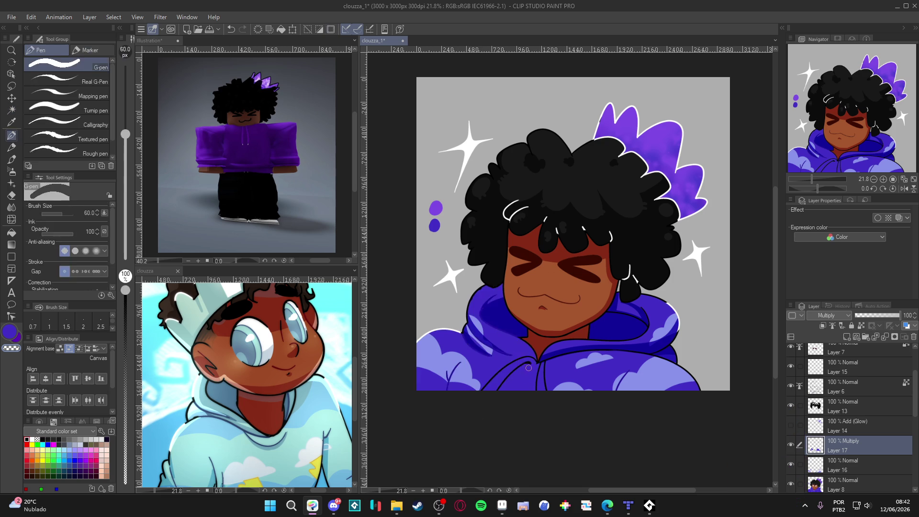
{"action": "key", "text": "c"}
{"action": "left_click_drag", "start_coordinate": [528, 365], "coordinate": [482, 426]}
{"action": "key", "text": "c"}
{"action": "key", "text": "c"}
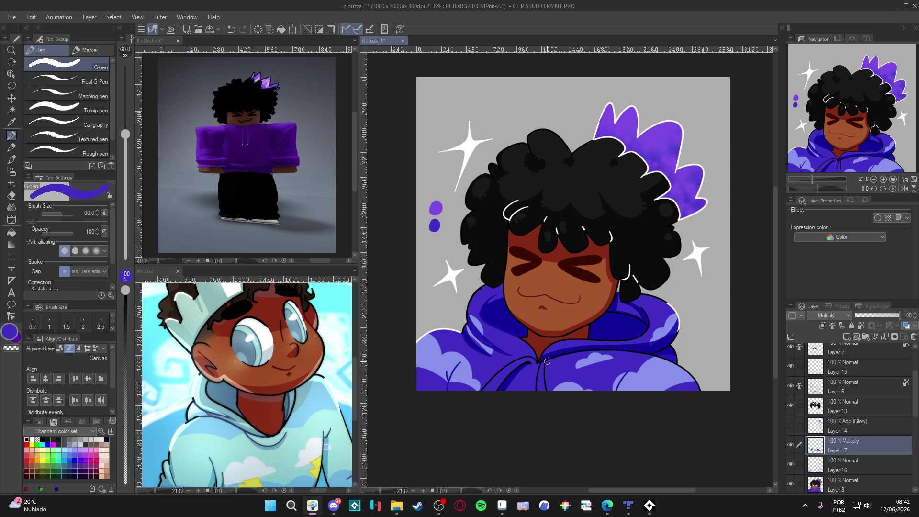
{"action": "key", "text": "c"}
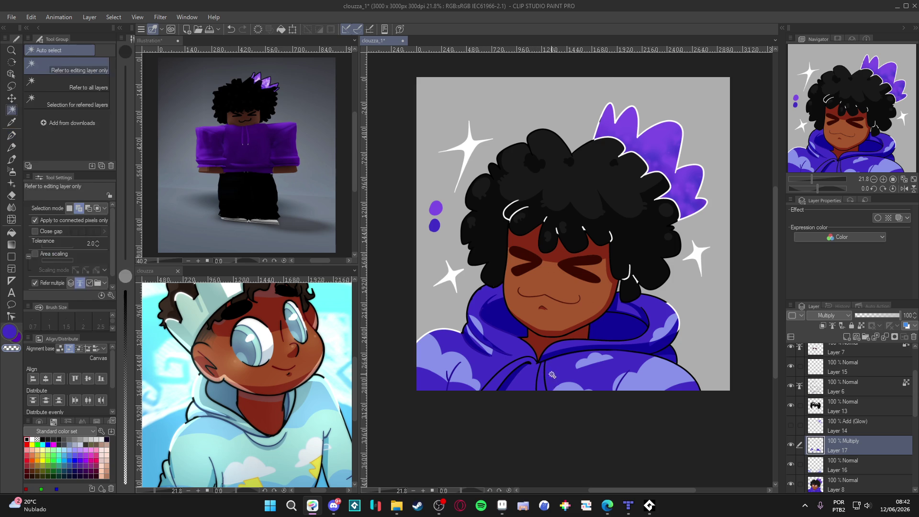
{"action": "key", "text": "c"}
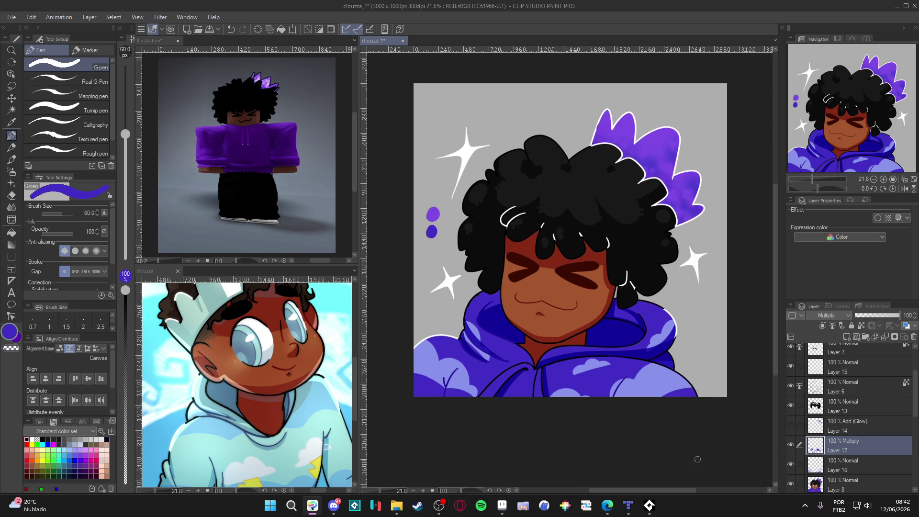
Draw shading folds at the hoodie's lower-right and lower-left corners
{"action": "key", "text": "w"}
{"action": "left_click", "coordinate": [471, 373]}
{"action": "key", "text": "ctrl+d"}
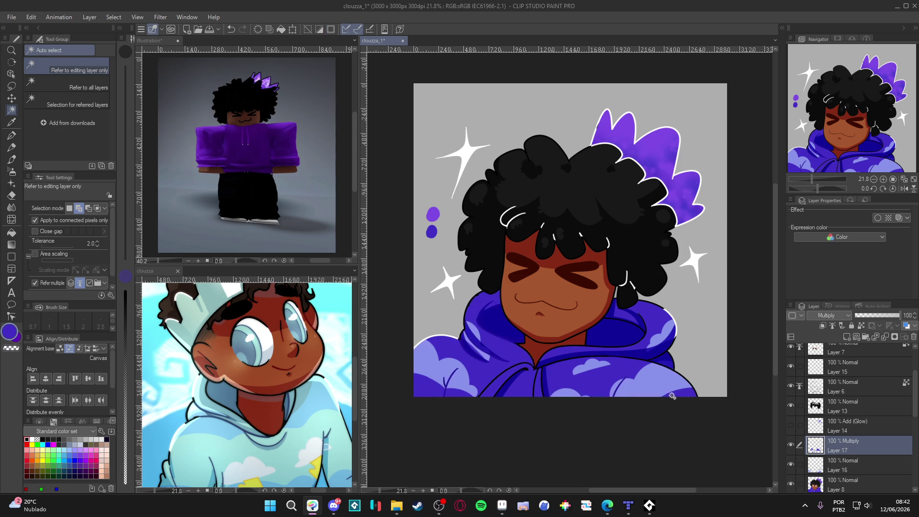
{"action": "key", "text": "p"}
{"action": "key", "text": "alt"}
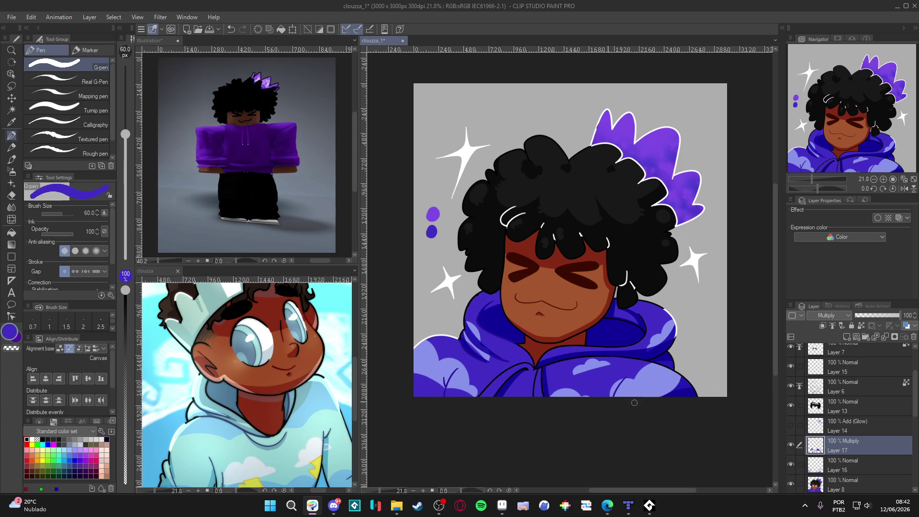
{"action": "left_click_drag", "start_coordinate": [605, 402], "coordinate": [621, 382]}
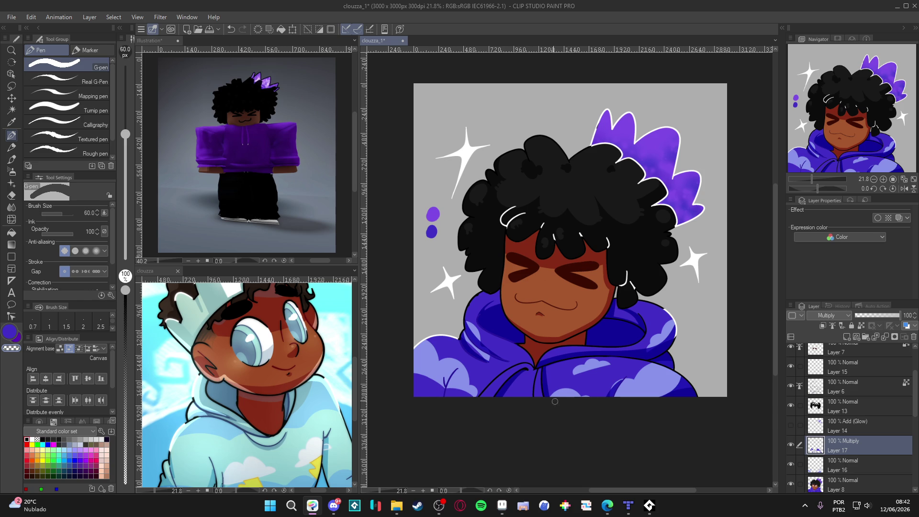
{"action": "mouse_move", "coordinate": [436, 401]}
{"action": "left_mouse_down"}
{"action": "mouse_move", "coordinate": [459, 370]}
{"action": "mouse_move", "coordinate": [451, 384]}
{"action": "left_mouse_up"}
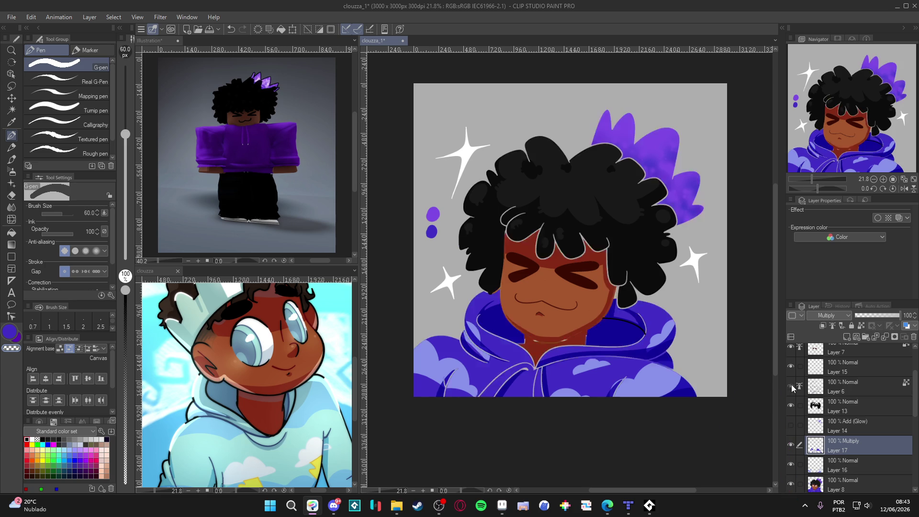
On Layer 6, paint black along the hood and over the white highlight on its right edge
{"action": "left_click", "coordinate": [823, 385]}
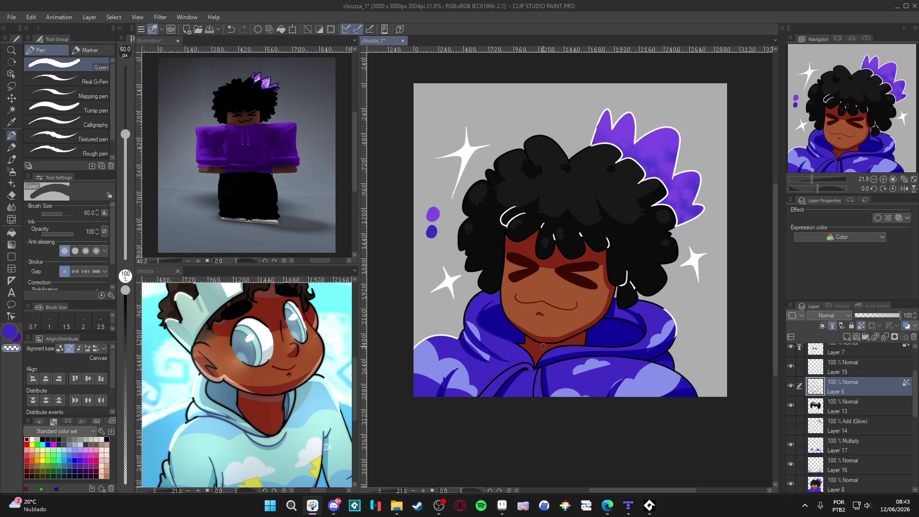
{"action": "left_click", "coordinate": [583, 331], "text": "alt"}
{"action": "key", "text": "ctrl+d"}
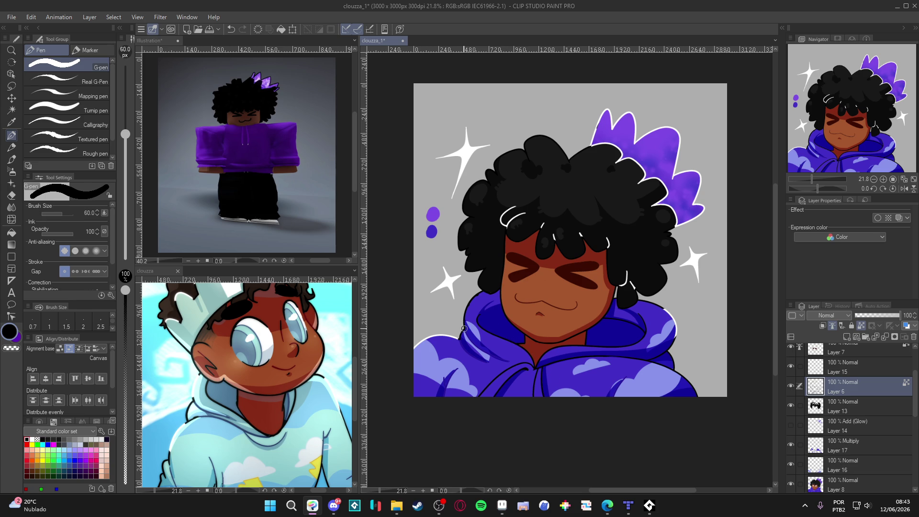
{"action": "left_click_drag", "start_coordinate": [464, 325], "coordinate": [482, 351]}
{"action": "left_click_drag", "start_coordinate": [664, 308], "coordinate": [676, 342]}
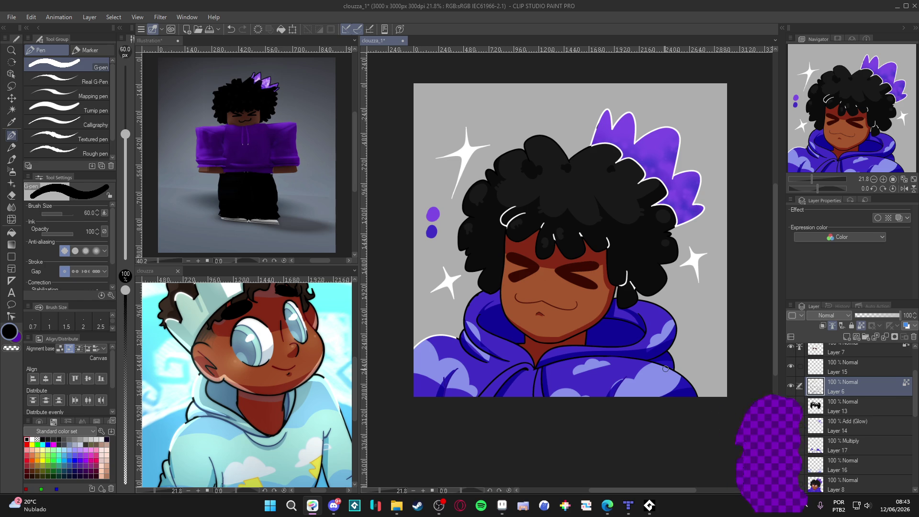
Auto-select the hoodie's lower, right-hood, left and lower-left areas on Layer 6
{"action": "left_click", "coordinate": [790, 424]}
{"action": "left_click", "coordinate": [791, 424]}
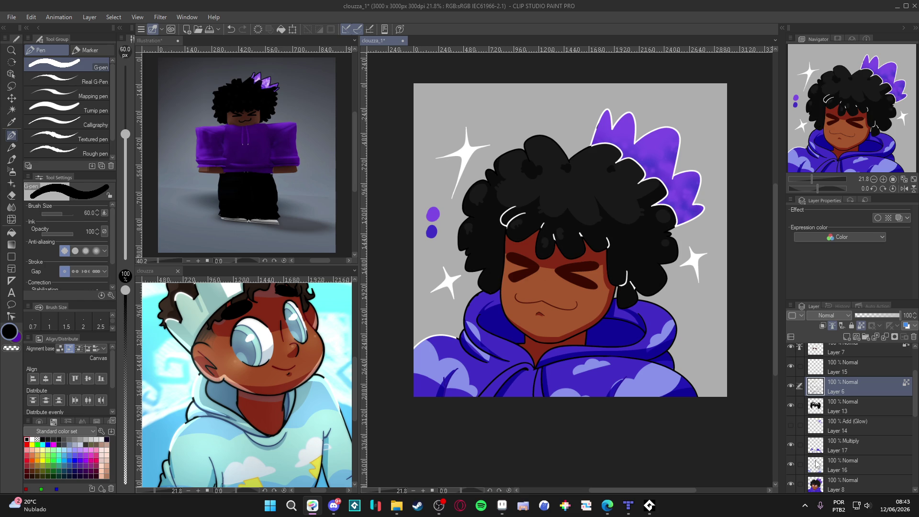
{"action": "left_click", "coordinate": [792, 444]}
{"action": "left_click", "coordinate": [792, 444]}
{"action": "left_click", "coordinate": [796, 448]}
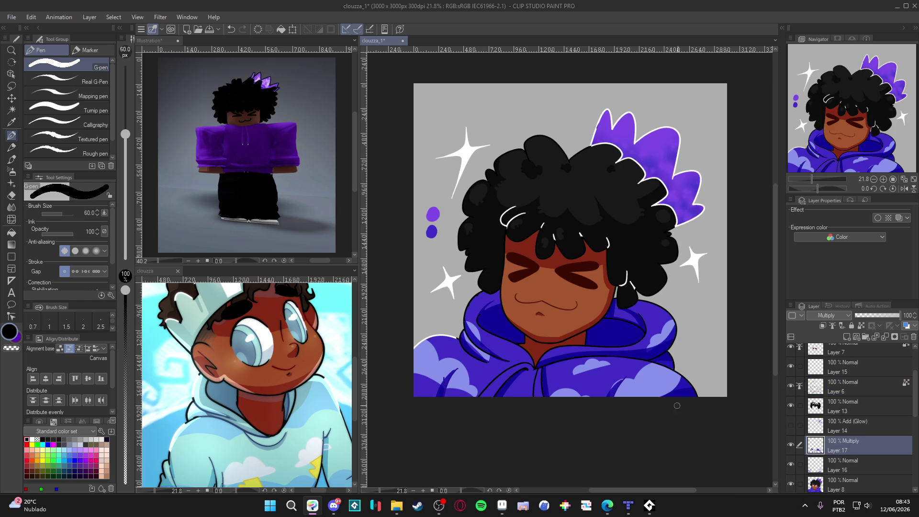
{"action": "left_click", "coordinate": [833, 386]}
{"action": "key", "text": "w"}
{"action": "left_click", "coordinate": [649, 379]}
{"action": "left_click", "coordinate": [661, 358]}
{"action": "left_click", "coordinate": [484, 335]}
{"action": "left_click", "coordinate": [522, 383]}
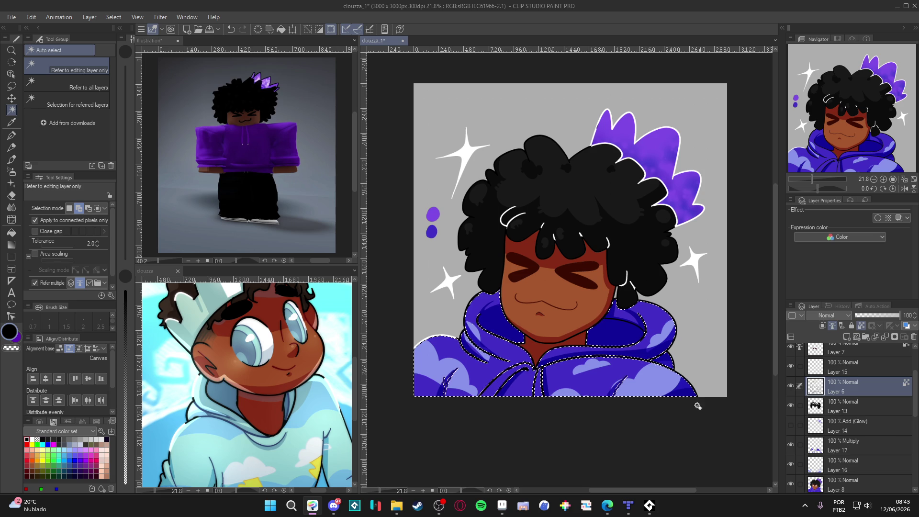
Deselect, toggle Layer 17's visibility, and set up the Soft airbrush in blue at size 600
{"action": "key", "text": "ctrl+d"}
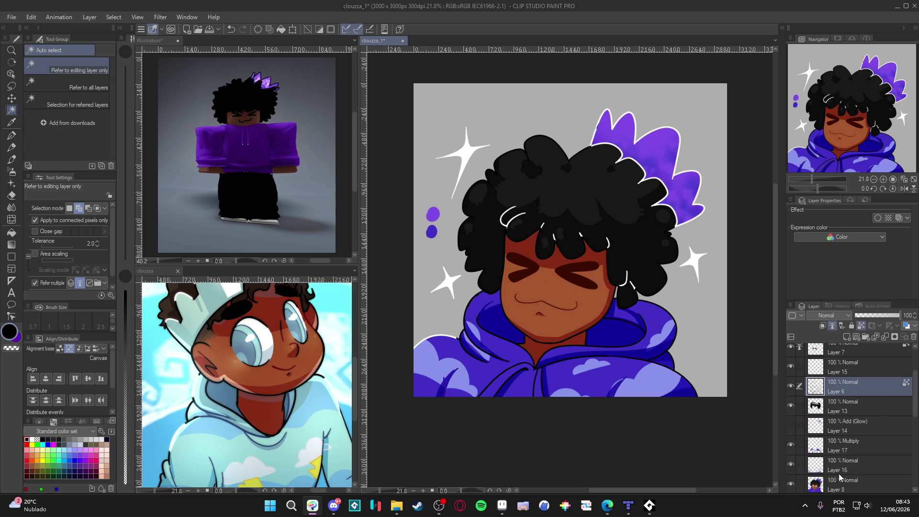
{"action": "left_click", "coordinate": [791, 445]}
{"action": "left_click", "coordinate": [829, 441]}
{"action": "key", "text": "b"}
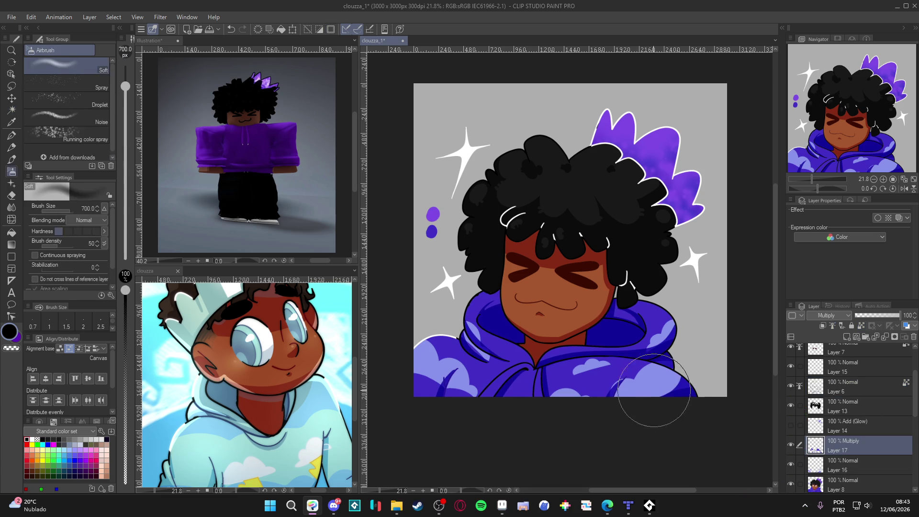
{"action": "left_click", "coordinate": [631, 363], "text": "alt"}
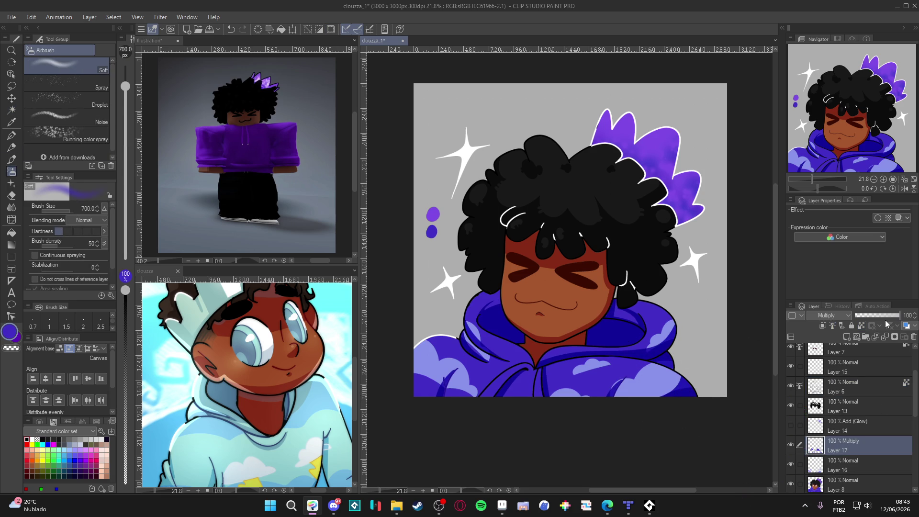
{"action": "key", "text": "bracketright"}
{"action": "key", "text": "bracketright"}
{"action": "key", "text": "bracketright"}
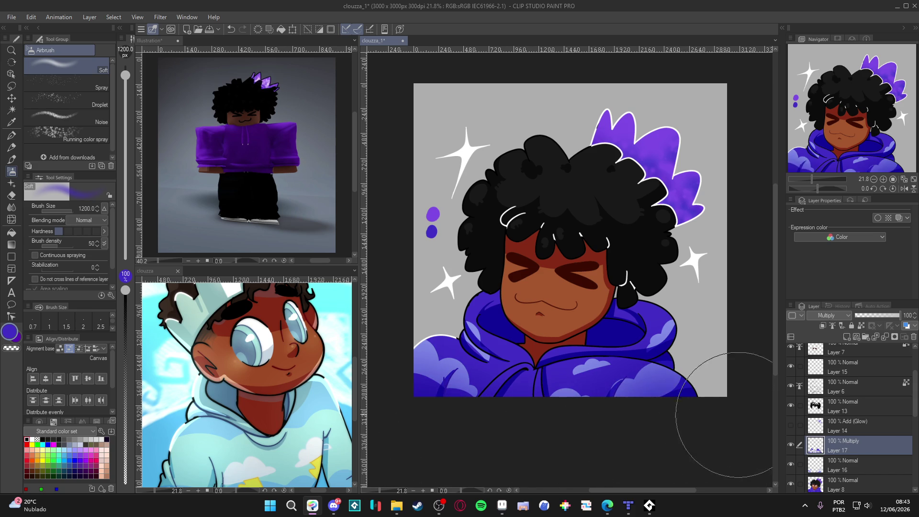
{"action": "key", "text": "bracketleft"}
{"action": "key", "text": "bracketleft"}
{"action": "key", "text": "bracketleft"}
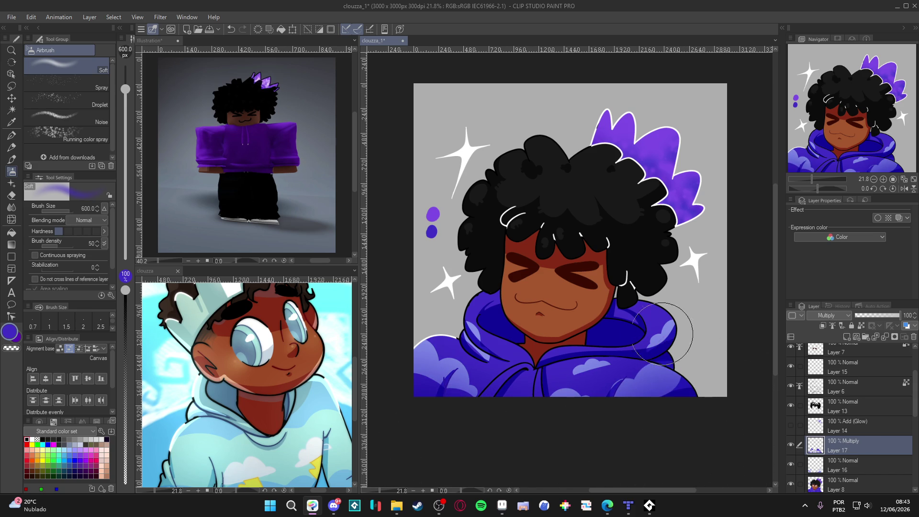
Shrink the airbrush to 250 on Layer 17 and add a new layer above it
{"action": "key", "text": "w"}
{"action": "left_click", "coordinate": [658, 335]}
{"action": "key", "text": "ctrl+d"}
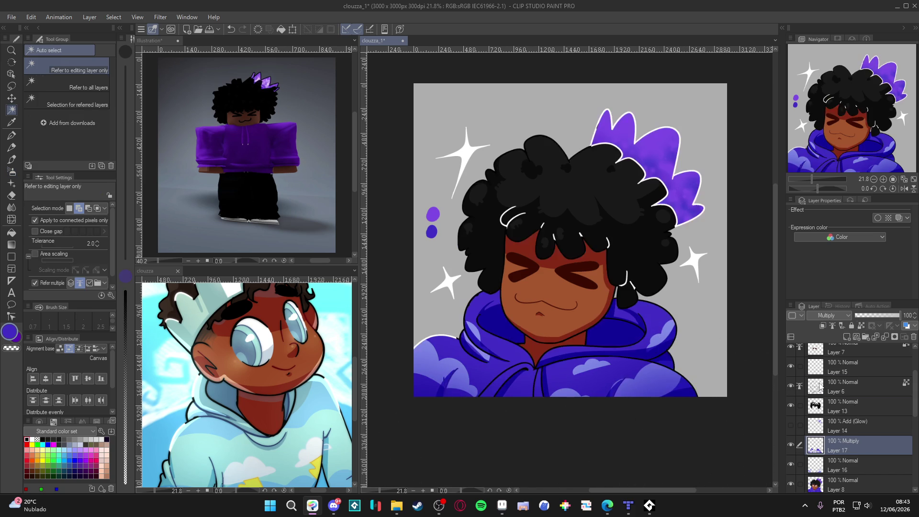
{"action": "left_click", "coordinate": [842, 387]}
{"action": "key", "text": "b"}
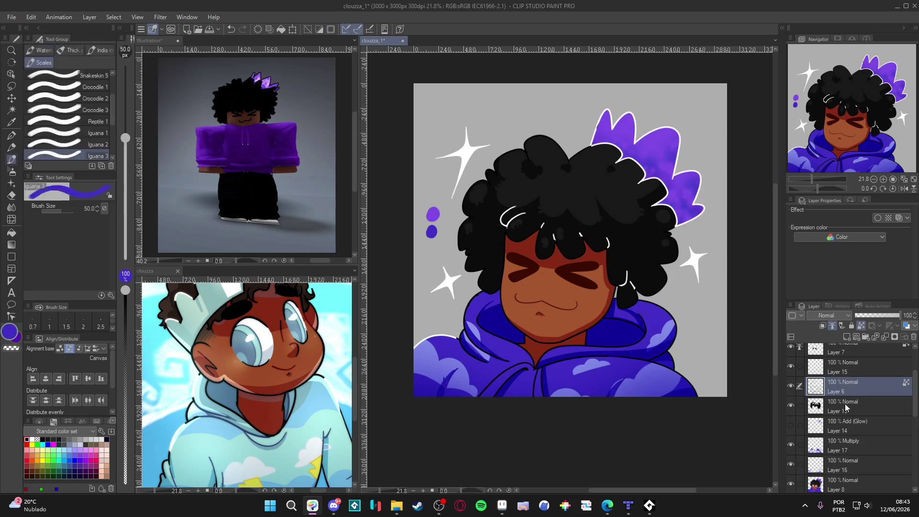
{"action": "left_click", "coordinate": [848, 449]}
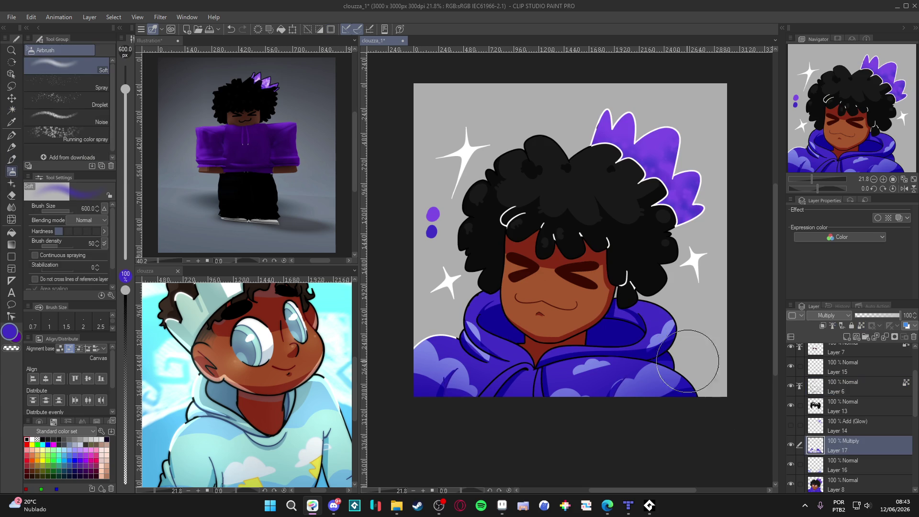
{"action": "key", "text": "bracketleft"}
{"action": "key", "text": "bracketleft"}
{"action": "key", "text": "bracketleft"}
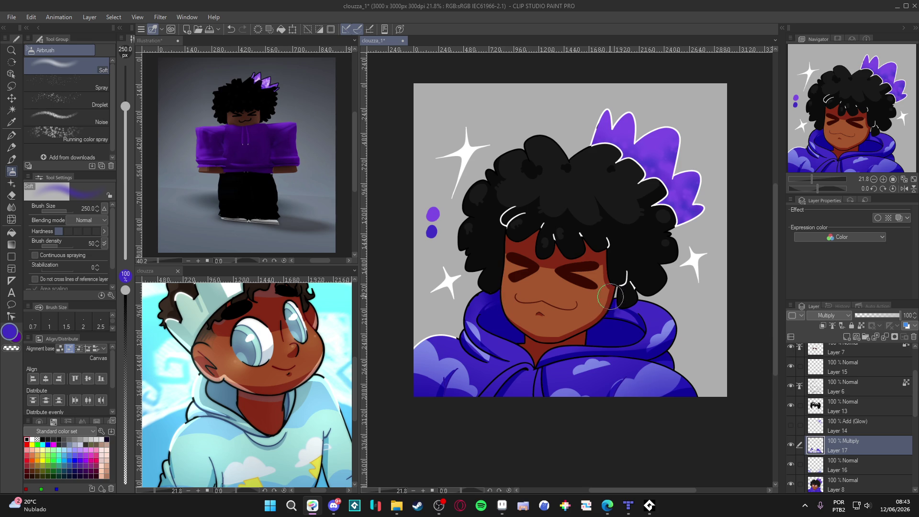
{"action": "left_click_drag", "start_coordinate": [713, 431], "coordinate": [708, 426]}
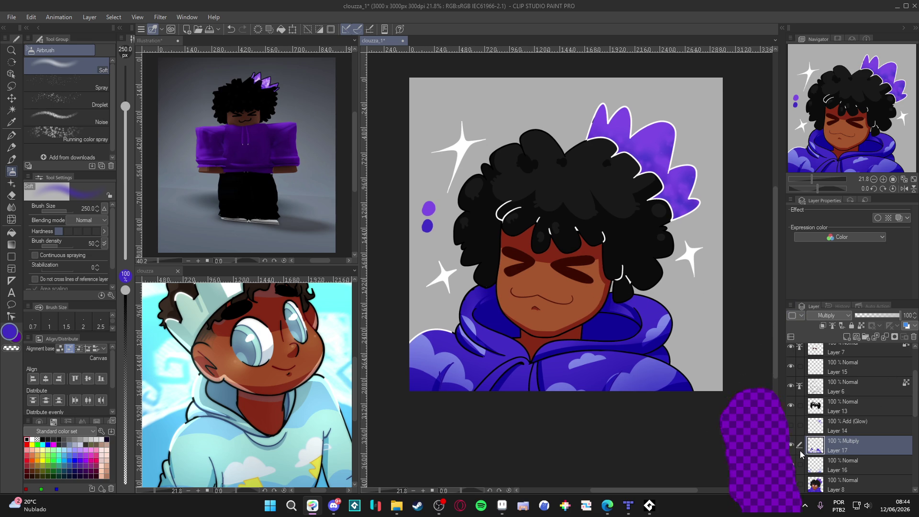
{"action": "key", "text": "ctrl+shift+n"}
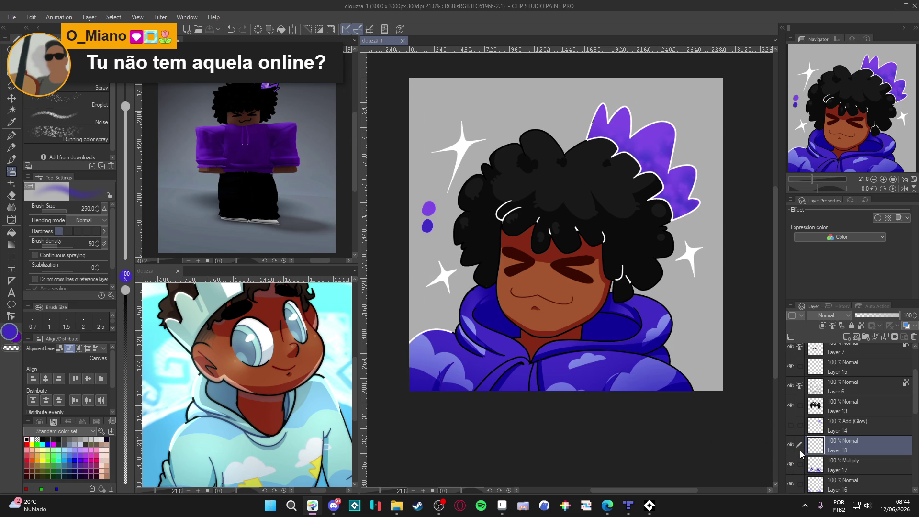
Auto-select the lower hoodie, right hood and left hoodie areas, then deselect
{"action": "key", "text": "w"}
{"action": "left_click", "coordinate": [635, 385]}
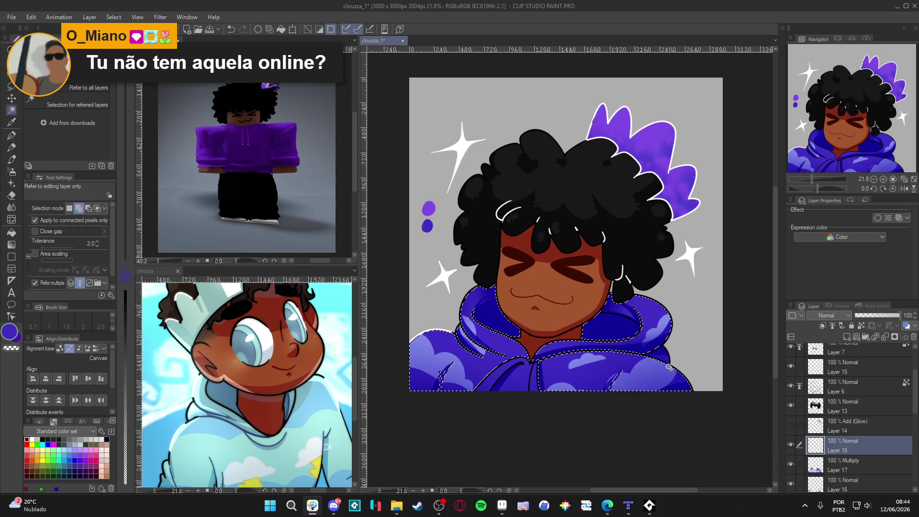
{"action": "left_click", "coordinate": [658, 345]}
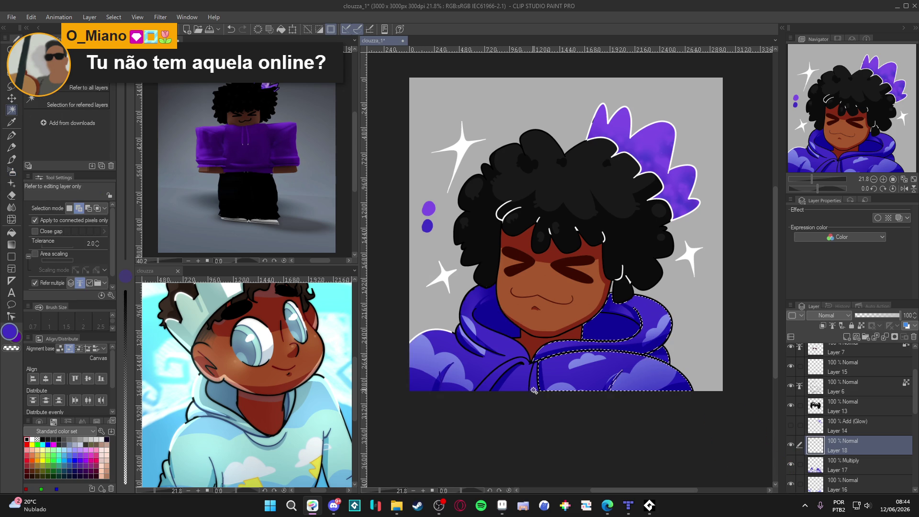
{"action": "left_click", "coordinate": [514, 385]}
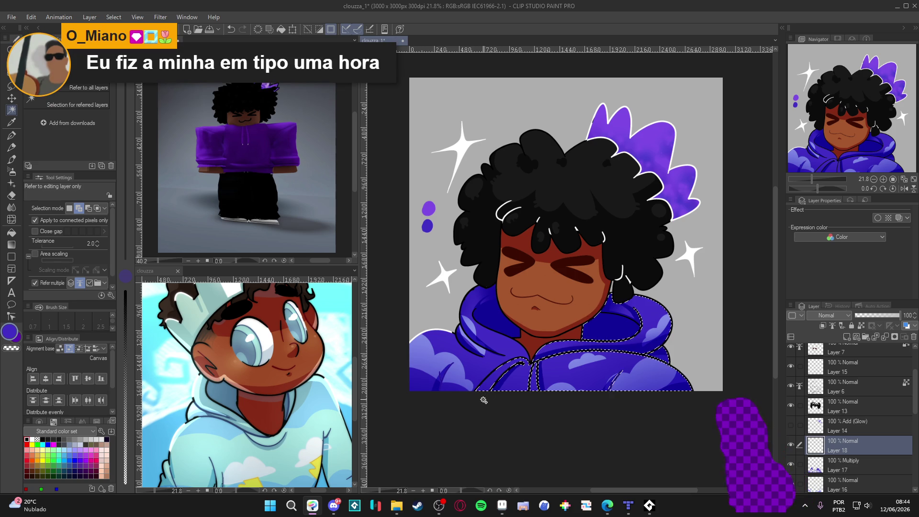
{"action": "left_click", "coordinate": [511, 363]}
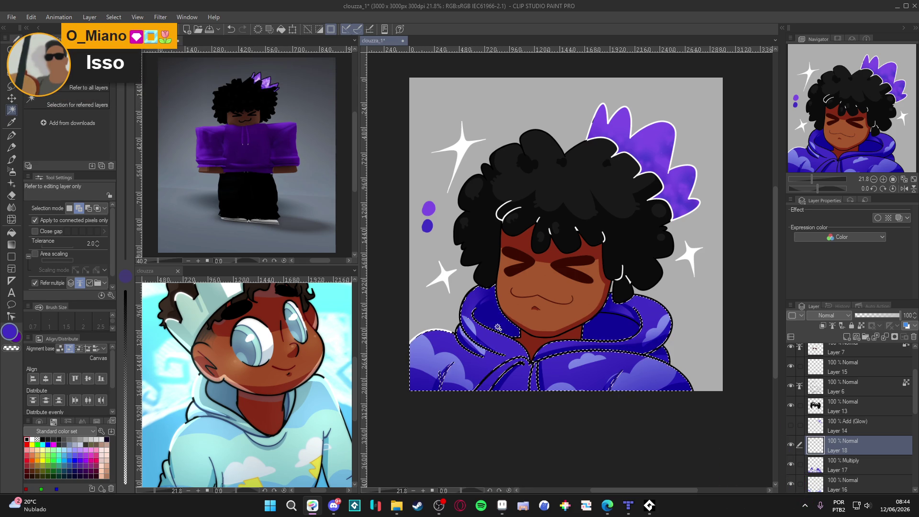
{"action": "key", "text": "ctrl+d"}
Switch to the Soft airbrush and set Layer 18's blending mode to Add (Glow)
{"action": "key", "text": "b"}
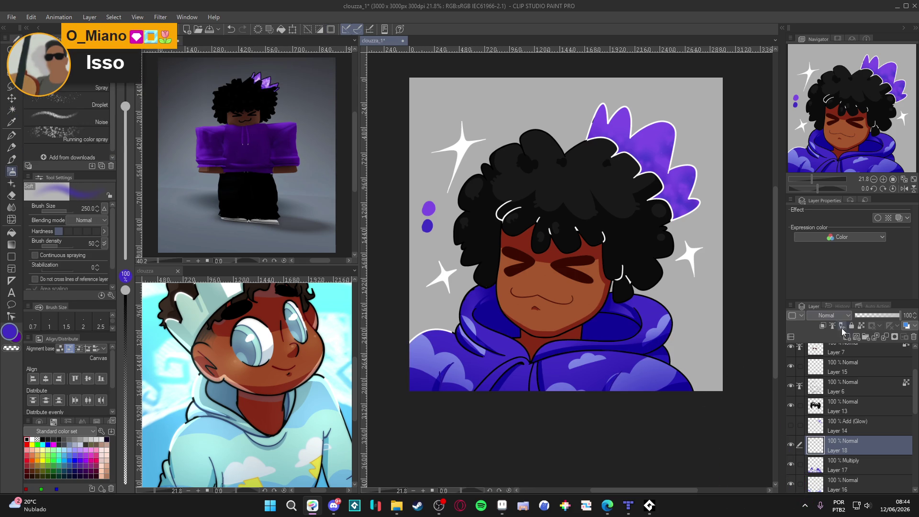
{"action": "left_click", "coordinate": [827, 315]}
{"action": "left_click", "coordinate": [833, 317]}
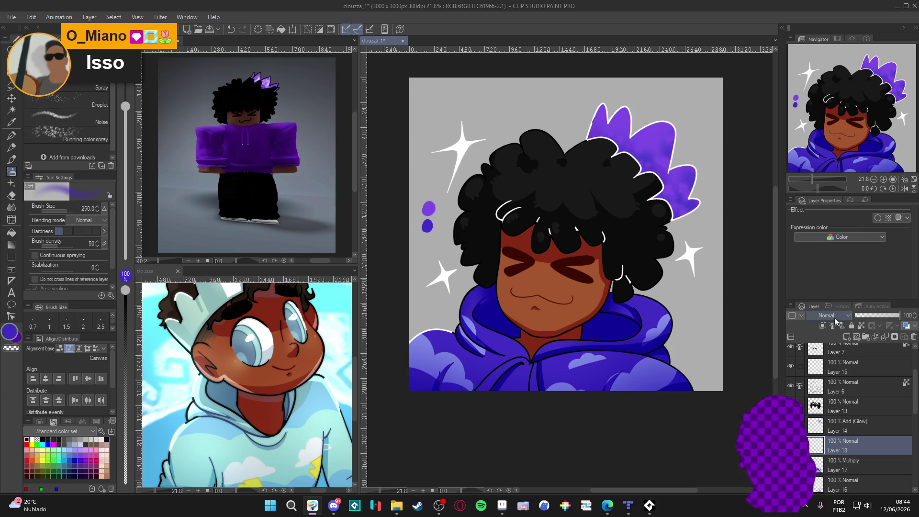
{"action": "left_click", "coordinate": [835, 316]}
{"action": "left_click", "coordinate": [834, 161]}
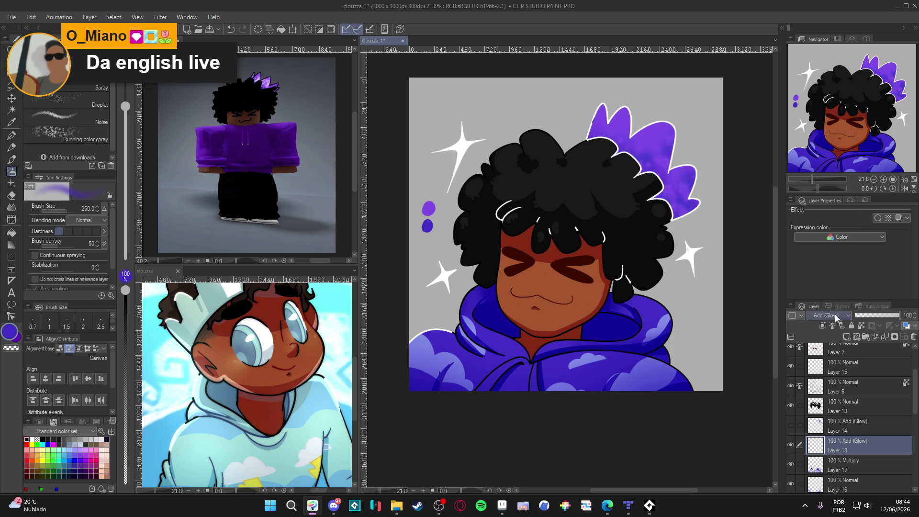
Paint Sparkle decoration strokes across the hoodie's right shoulder and chest, then shrink the brush to 170
{"action": "left_click", "coordinate": [834, 316]}
{"action": "left_click", "coordinate": [836, 317]}
{"action": "key", "text": "b"}
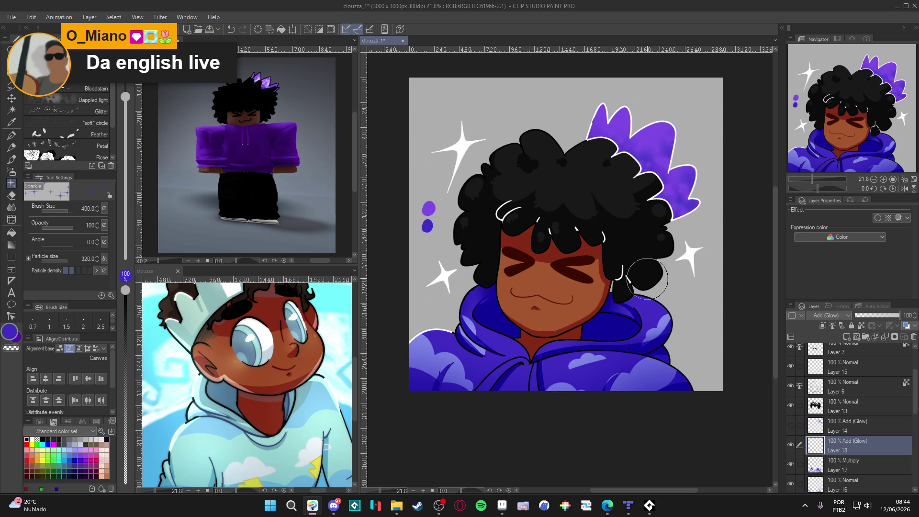
{"action": "mouse_move", "coordinate": [652, 320]}
{"action": "left_mouse_down"}
{"action": "mouse_move", "coordinate": [625, 370]}
{"action": "mouse_move", "coordinate": [572, 368]}
{"action": "mouse_move", "coordinate": [554, 386]}
{"action": "mouse_move", "coordinate": [469, 354]}
{"action": "mouse_move", "coordinate": [443, 356]}
{"action": "mouse_move", "coordinate": [476, 318]}
{"action": "left_mouse_up"}
{"action": "mouse_move", "coordinate": [663, 366]}
{"action": "left_mouse_down"}
{"action": "mouse_move", "coordinate": [675, 378]}
{"action": "mouse_move", "coordinate": [622, 368]}
{"action": "mouse_move", "coordinate": [622, 344]}
{"action": "mouse_move", "coordinate": [659, 327]}
{"action": "left_mouse_up"}
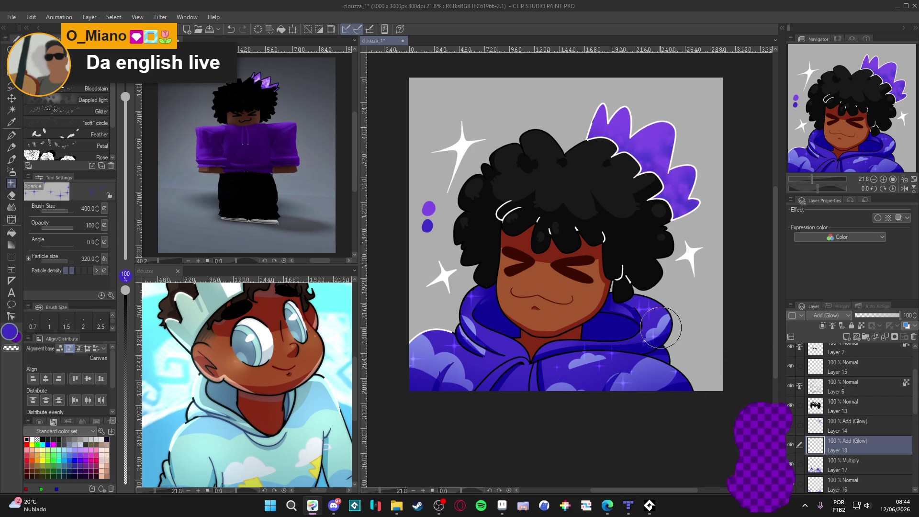
{"action": "key", "text": "bracketleft"}
{"action": "key", "text": "bracketleft"}
{"action": "key", "text": "bracketleft"}
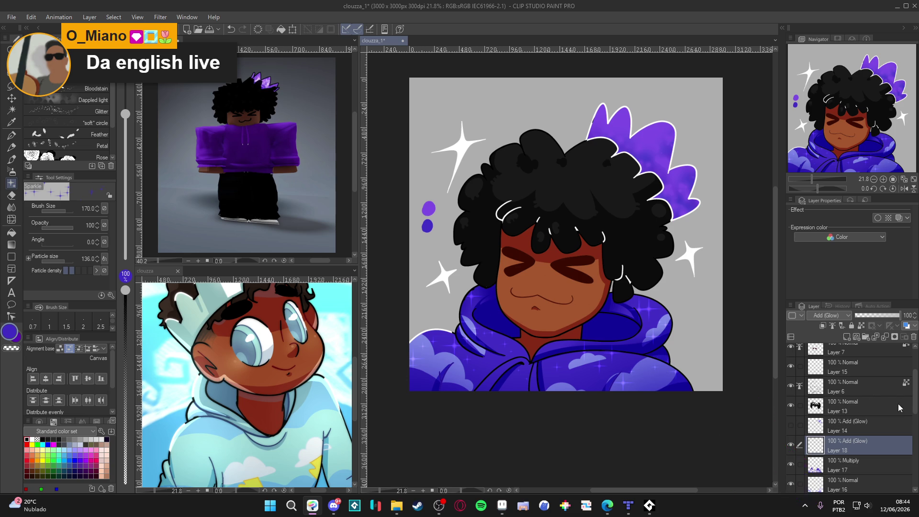
{"action": "scroll", "coordinate": [917, 396], "scroll_direction": "up", "scroll_amount": 3}
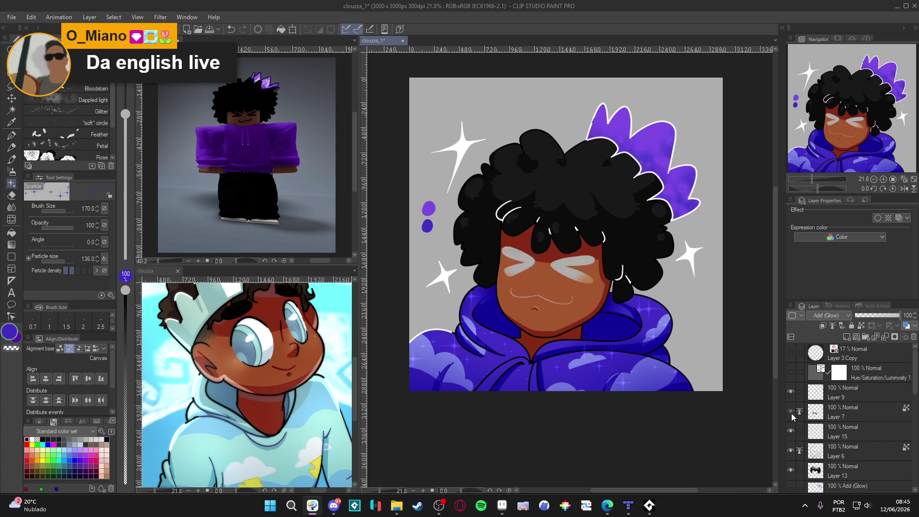
Toggle Layer 6, Layer 17 and neighbouring layers off and on to compare the canvas
{"action": "scroll", "coordinate": [912, 378], "scroll_direction": "down", "scroll_amount": 1}
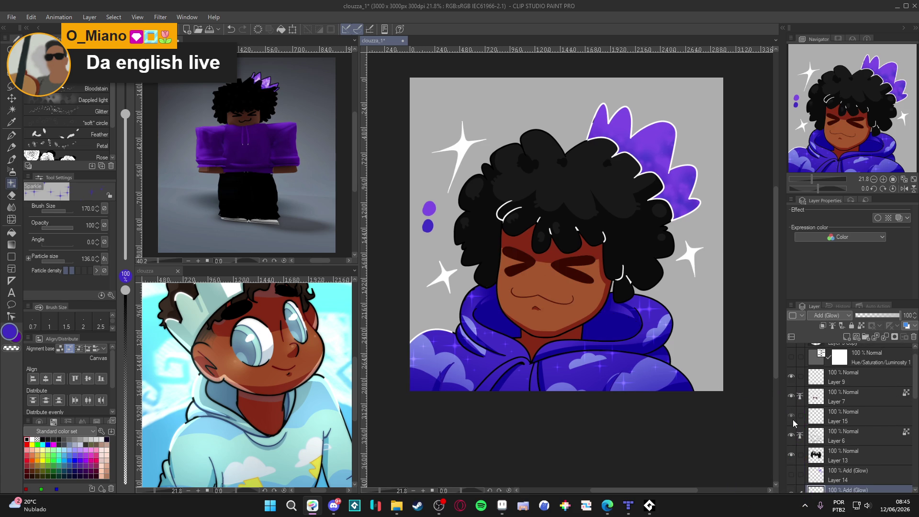
{"action": "double_click", "coordinate": [791, 436]}
{"action": "scroll", "coordinate": [915, 403], "scroll_direction": "down", "scroll_amount": 3}
{"action": "scroll", "coordinate": [915, 404], "scroll_direction": "up", "scroll_amount": 1}
{"action": "double_click", "coordinate": [791, 399]}
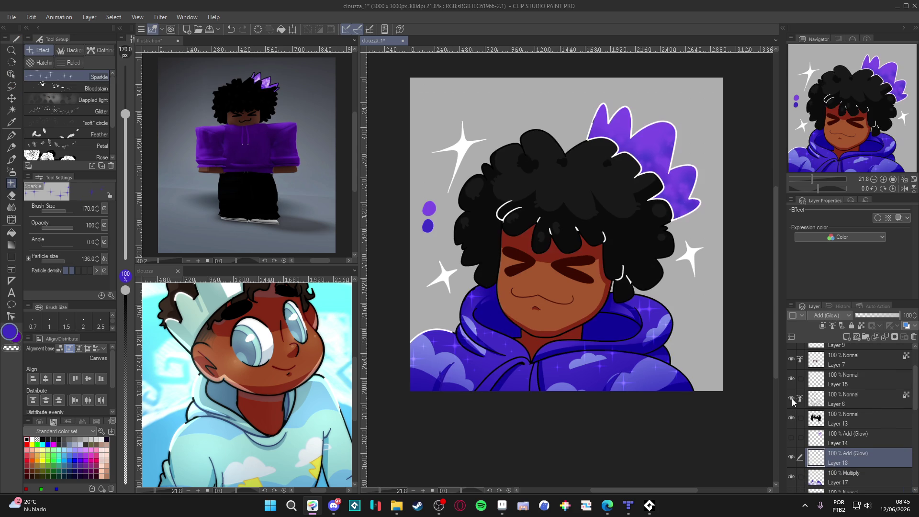
{"action": "scroll", "coordinate": [912, 380], "scroll_direction": "down", "scroll_amount": 2}
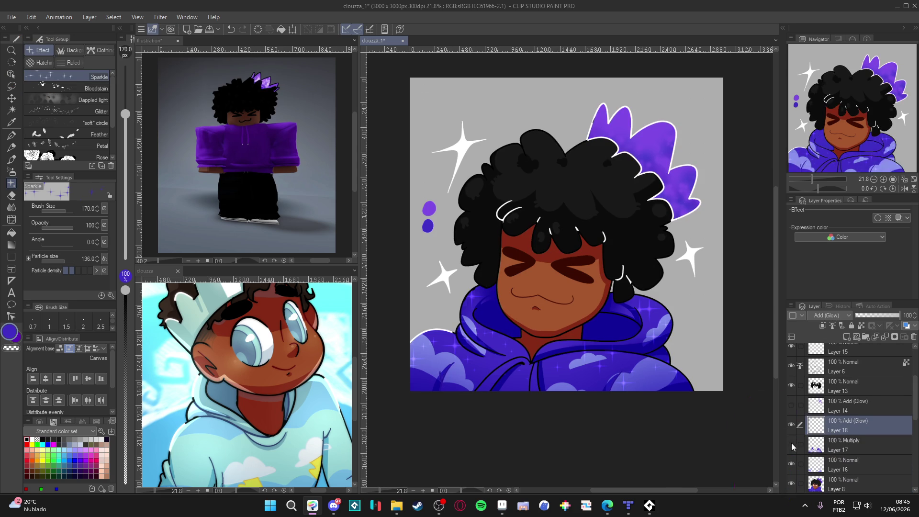
{"action": "double_click", "coordinate": [791, 444]}
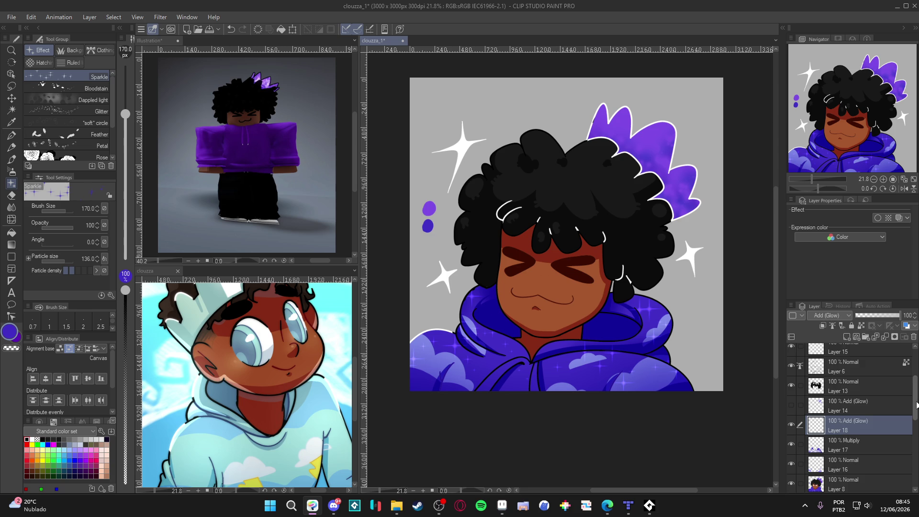
{"action": "scroll", "coordinate": [905, 420], "scroll_direction": "down", "scroll_amount": 3}
{"action": "double_click", "coordinate": [790, 437]}
{"action": "double_click", "coordinate": [791, 418]}
{"action": "double_click", "coordinate": [791, 398]}
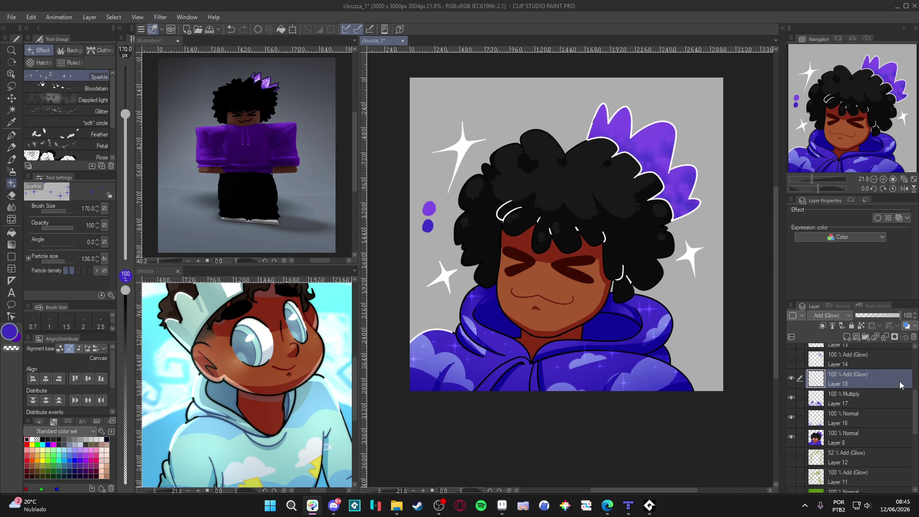
{"action": "scroll", "coordinate": [915, 399], "scroll_direction": "up", "scroll_amount": 3}
{"action": "left_click_drag", "start_coordinate": [915, 398], "coordinate": [913, 381]}
{"action": "scroll", "coordinate": [914, 380], "scroll_direction": "down", "scroll_amount": 1}
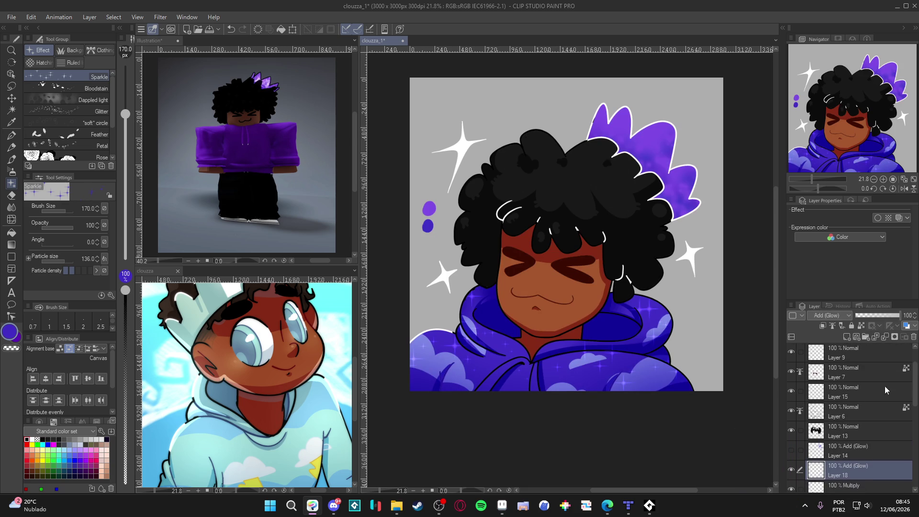
Turn on Layer 14 to reveal the galaxy texture inside the purple crown
{"action": "left_click", "coordinate": [791, 450]}
{"action": "scroll", "coordinate": [911, 403], "scroll_direction": "up", "scroll_amount": 2}
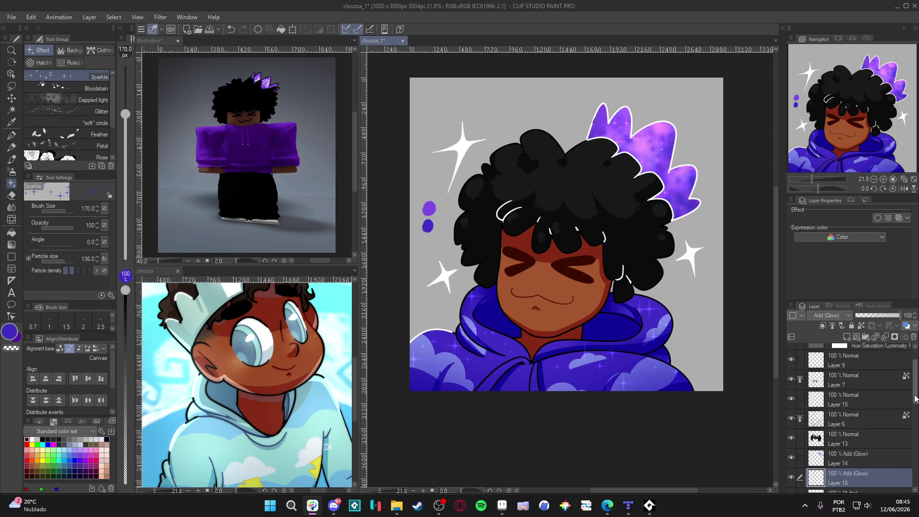
{"action": "scroll", "coordinate": [915, 391], "scroll_direction": "up", "scroll_amount": 1}
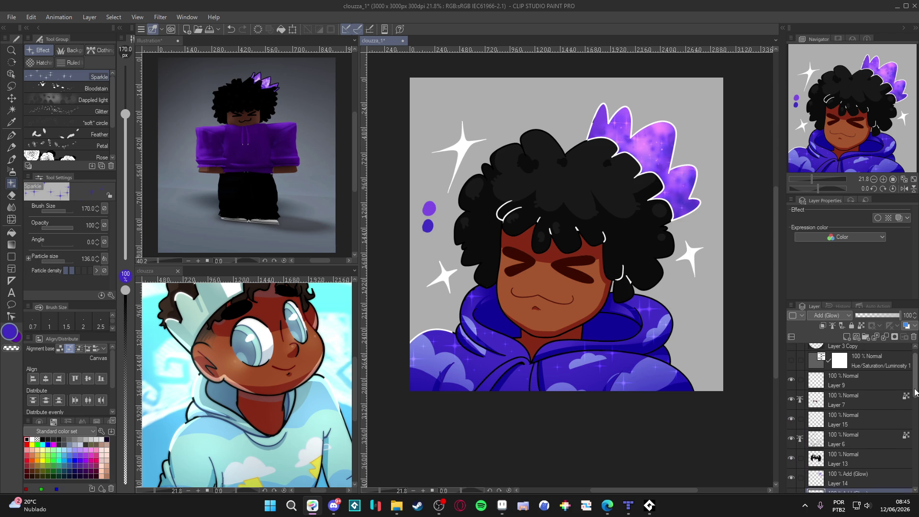
{"action": "scroll", "coordinate": [914, 390], "scroll_direction": "up", "scroll_amount": 1}
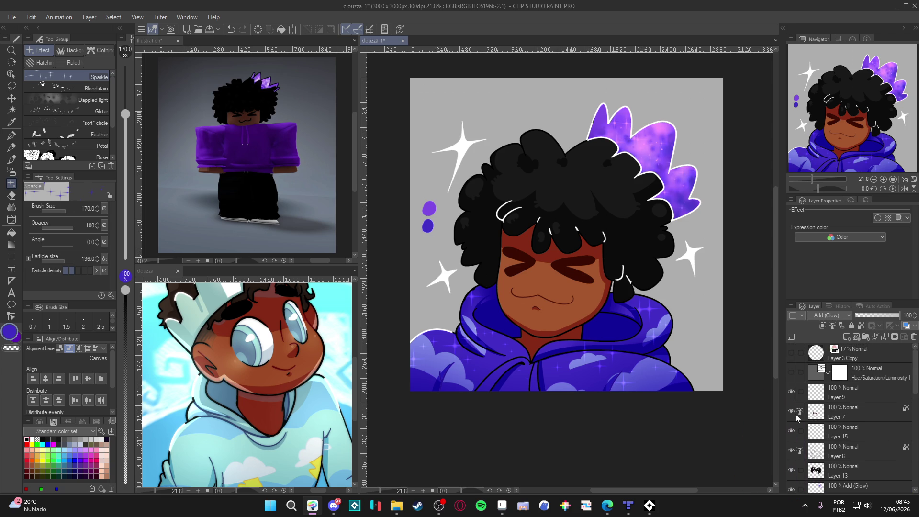
{"action": "scroll", "coordinate": [916, 400], "scroll_direction": "down", "scroll_amount": 3}
{"action": "scroll", "coordinate": [917, 399], "scroll_direction": "down", "scroll_amount": 2}
Hide several layers briefly, including Layer 16, to check the hoodie cloud shading
{"action": "double_click", "coordinate": [791, 420]}
{"action": "double_click", "coordinate": [790, 400]}
{"action": "double_click", "coordinate": [791, 380]}
{"action": "scroll", "coordinate": [907, 395], "scroll_direction": "down", "scroll_amount": 4}
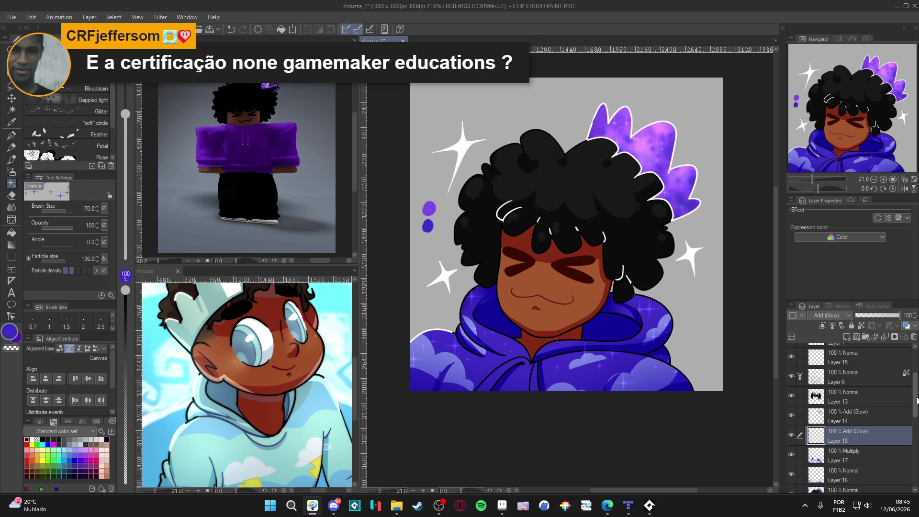
{"action": "double_click", "coordinate": [790, 426]}
{"action": "double_click", "coordinate": [795, 429]}
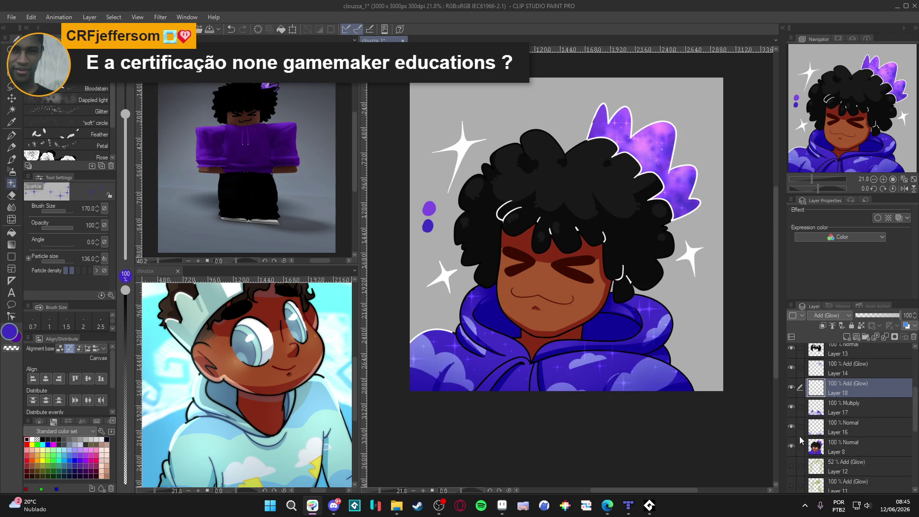
Preview Layer 12's glow outline, then turn on Layer 10's green background
{"action": "double_click", "coordinate": [793, 467]}
{"action": "left_click", "coordinate": [793, 466]}
{"action": "left_click", "coordinate": [793, 466]}
{"action": "scroll", "coordinate": [809, 462], "scroll_direction": "down", "scroll_amount": 5}
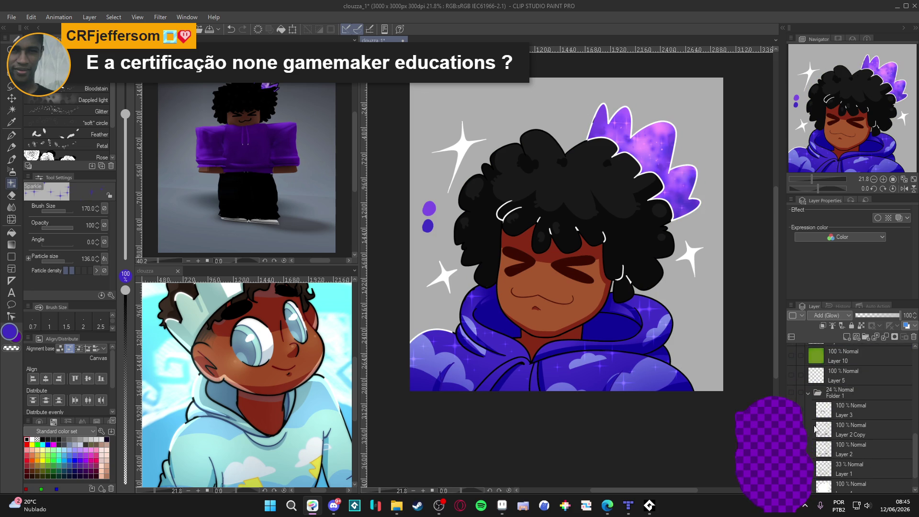
{"action": "left_click", "coordinate": [791, 355]}
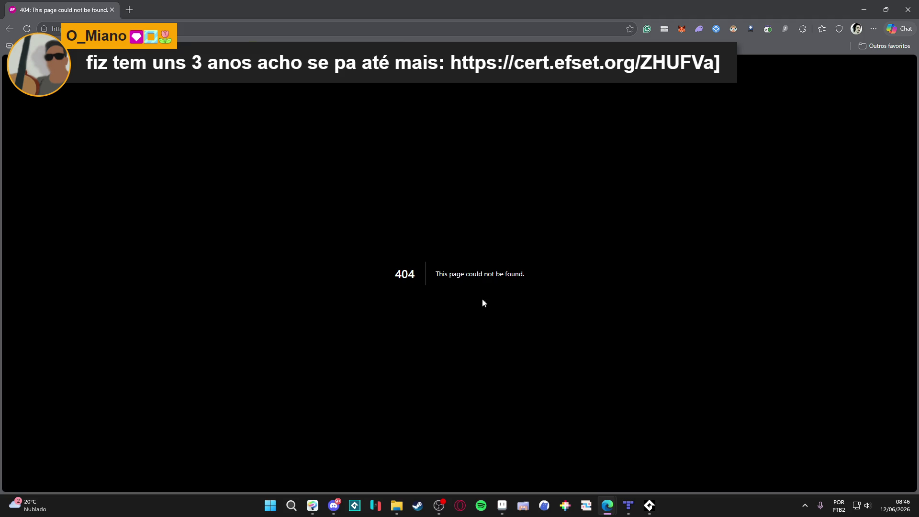
Close the Edge 404 page with Ctrl+W to get back to the portrait
{"action": "key", "text": "ctrl+w"}
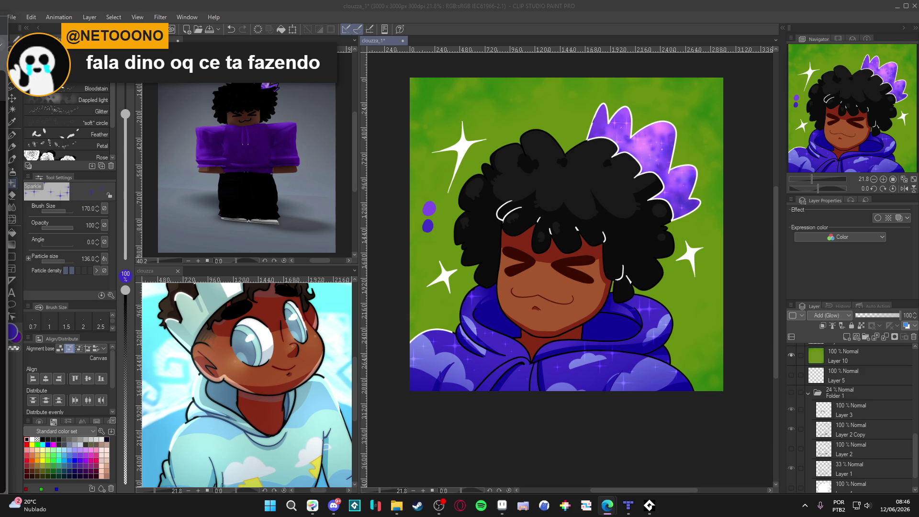
Show Layer 11's green glow outline, select glow Layer 12, and briefly hide Layer 17
{"action": "scroll", "coordinate": [846, 391], "scroll_direction": "up", "scroll_amount": 3}
{"action": "left_click", "coordinate": [792, 410]}
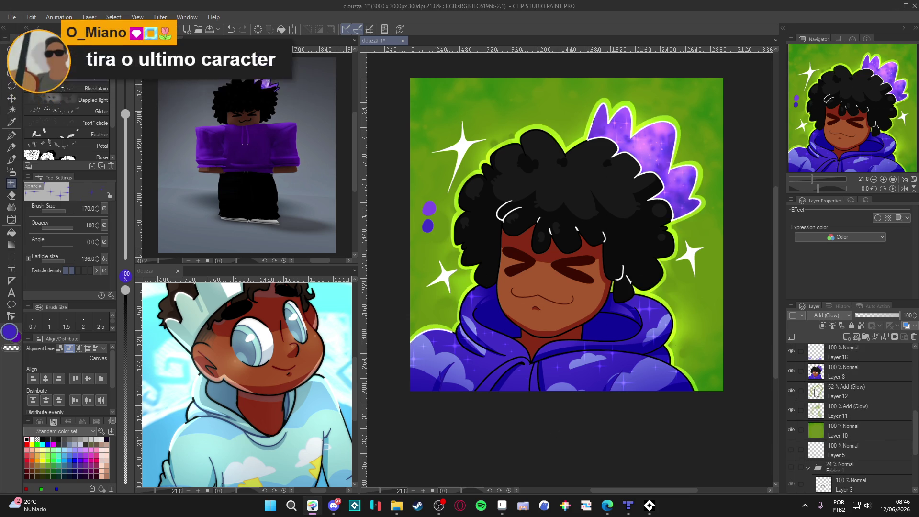
{"action": "left_click", "coordinate": [822, 391]}
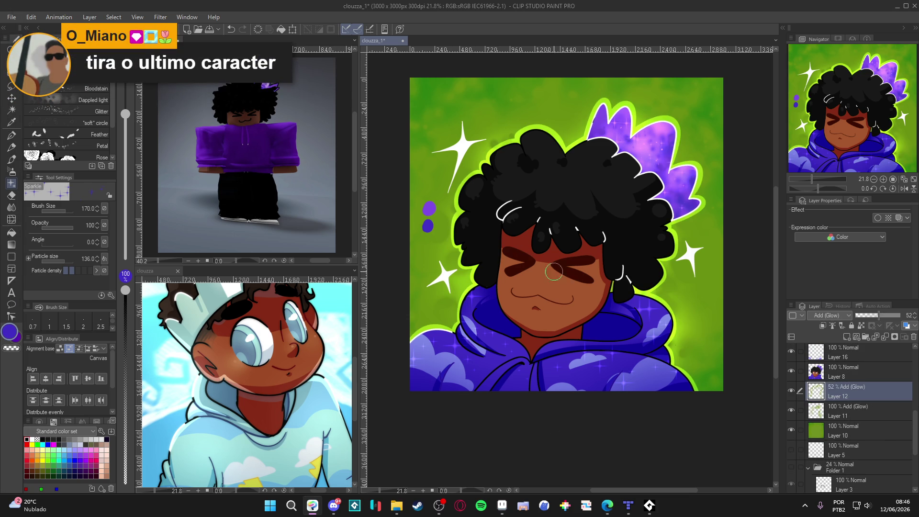
{"action": "scroll", "coordinate": [866, 382], "scroll_direction": "up", "scroll_amount": 3}
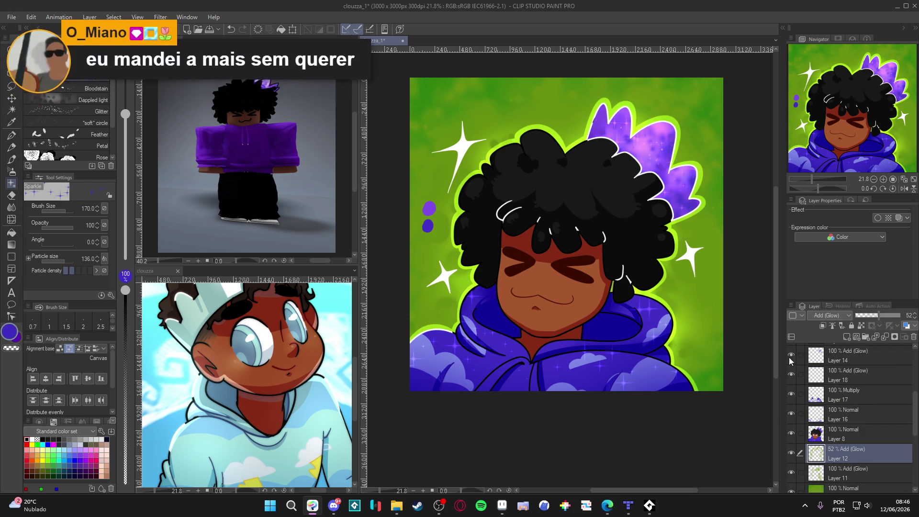
{"action": "left_click", "coordinate": [791, 393]}
{"action": "left_click", "coordinate": [792, 393]}
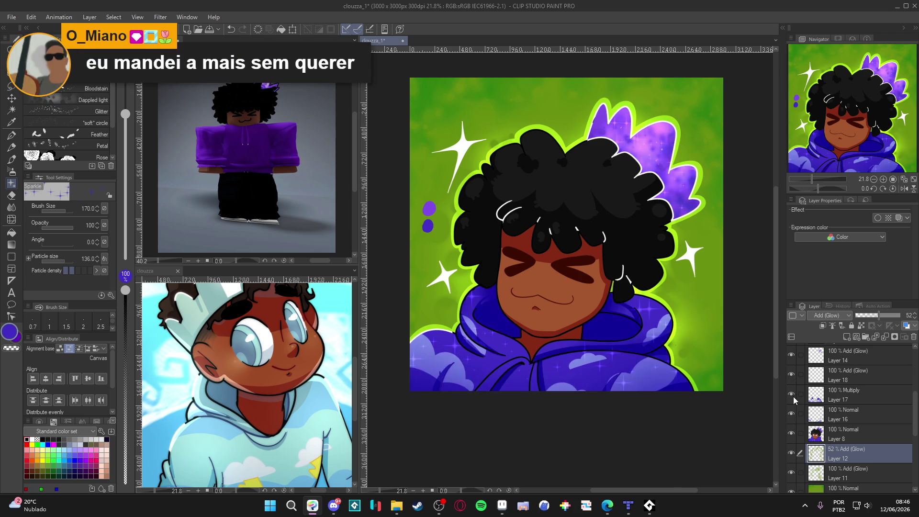
Toggle Layer 6's white hair highlights and Layer 9's sparkles off and back on
{"action": "scroll", "coordinate": [790, 418], "scroll_direction": "up", "scroll_amount": 4}
{"action": "left_click", "coordinate": [790, 405]}
{"action": "left_click", "coordinate": [791, 405]}
{"action": "scroll", "coordinate": [789, 429], "scroll_direction": "up", "scroll_amount": 1}
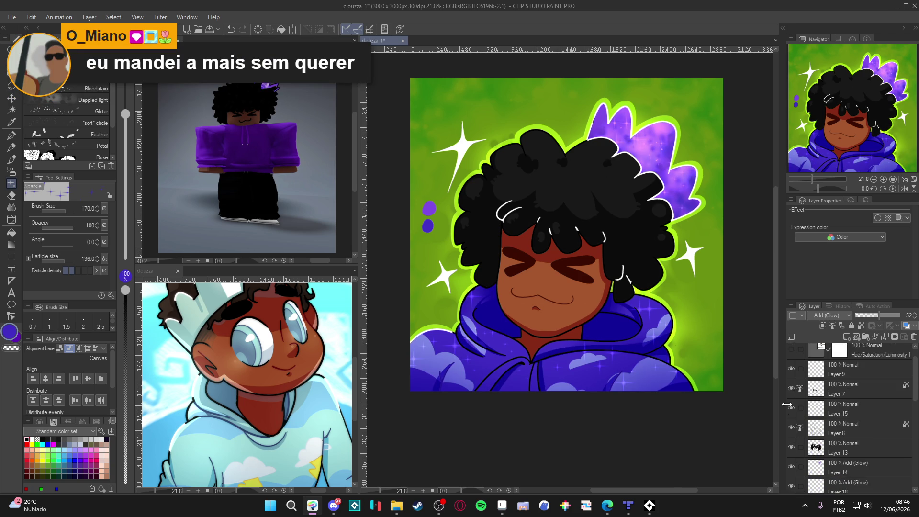
{"action": "left_click", "coordinate": [790, 369]}
{"action": "left_click", "coordinate": [790, 370]}
{"action": "scroll", "coordinate": [842, 430], "scroll_direction": "down", "scroll_amount": 3}
Select Layer 8 with the Eraser and save the portrait with Ctrl+S
{"action": "left_click", "coordinate": [842, 483]}
{"action": "key", "text": "e"}
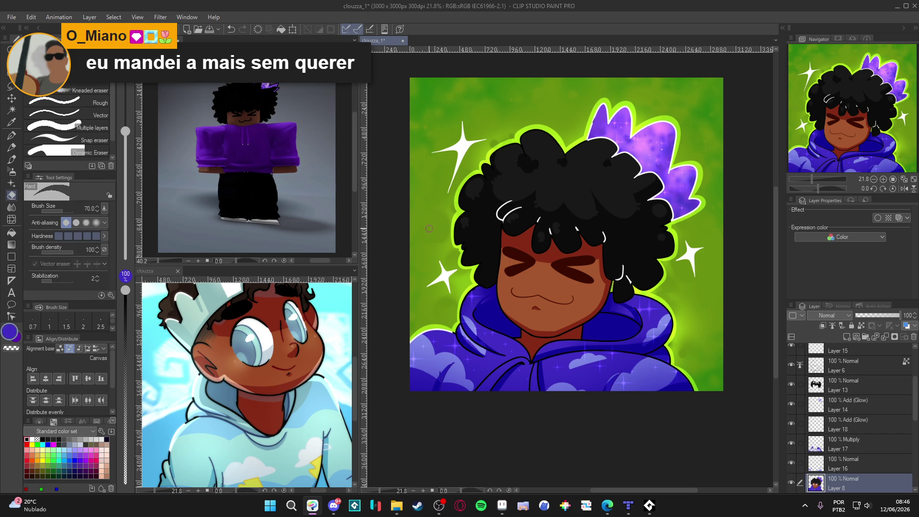
{"action": "scroll", "coordinate": [429, 230], "scroll_direction": "up", "scroll_amount": 2}
{"action": "key", "text": "ctrl+s"}
{"action": "double_click", "coordinate": [791, 482]}
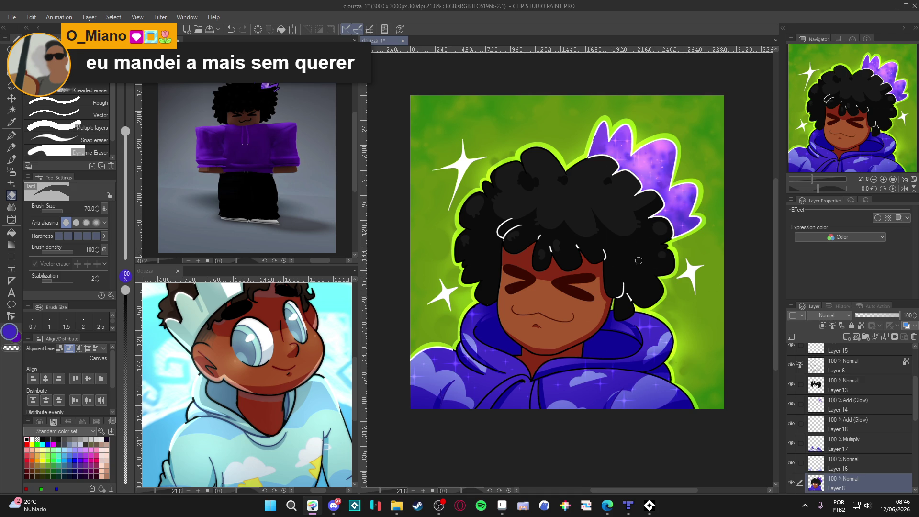
{"action": "scroll", "coordinate": [640, 258], "scroll_direction": "down", "scroll_amount": 2}
{"action": "left_click_drag", "start_coordinate": [557, 259], "coordinate": [565, 269]}
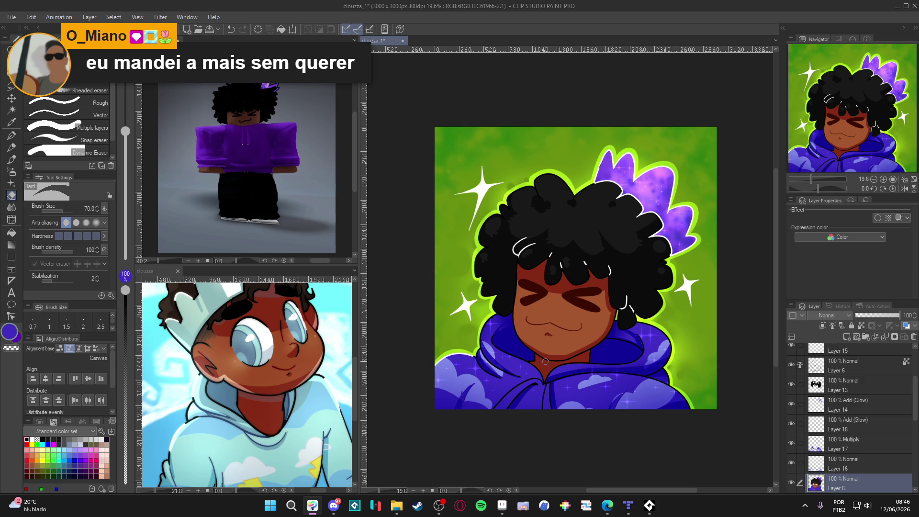
{"action": "left_click_drag", "start_coordinate": [546, 363], "coordinate": [557, 367]}
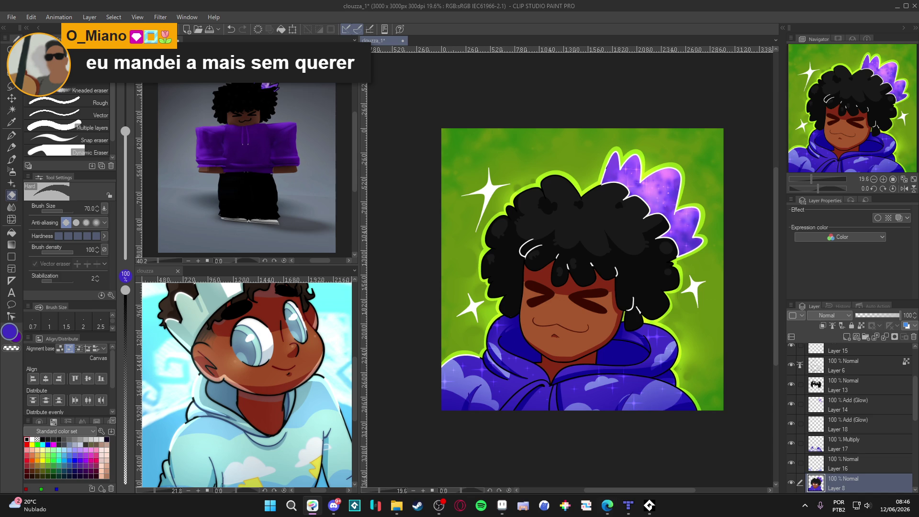
{"action": "key", "text": "alt+Tab"}
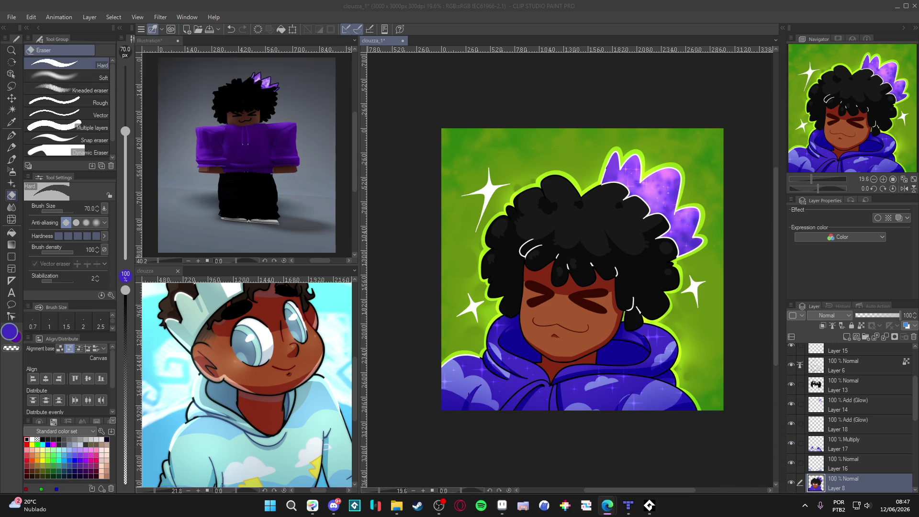
{"action": "key", "text": "alt+Tab"}
Maximize Edge and scroll through the EF SET certificate page
{"action": "double_click", "coordinate": [519, 338]}
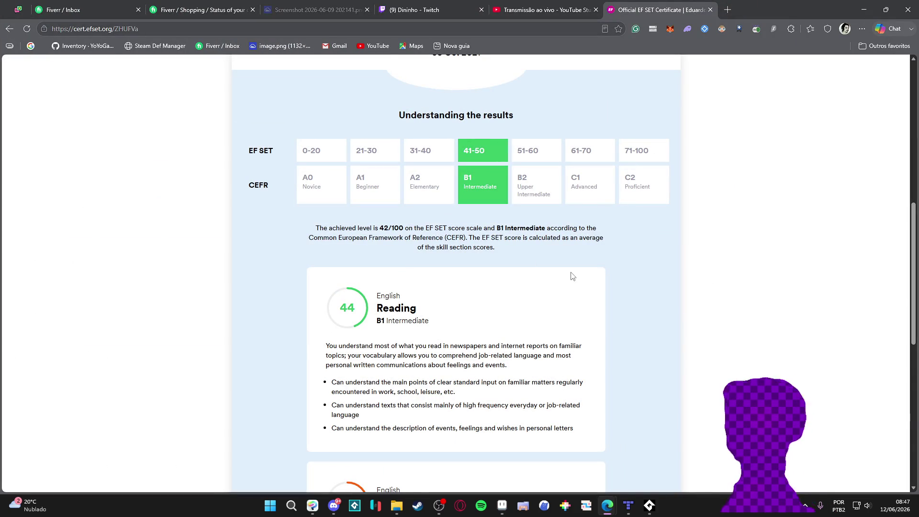
{"action": "scroll", "coordinate": [577, 276], "scroll_direction": "down", "scroll_amount": 5}
{"action": "scroll", "coordinate": [564, 272], "scroll_direction": "up", "scroll_amount": 7}
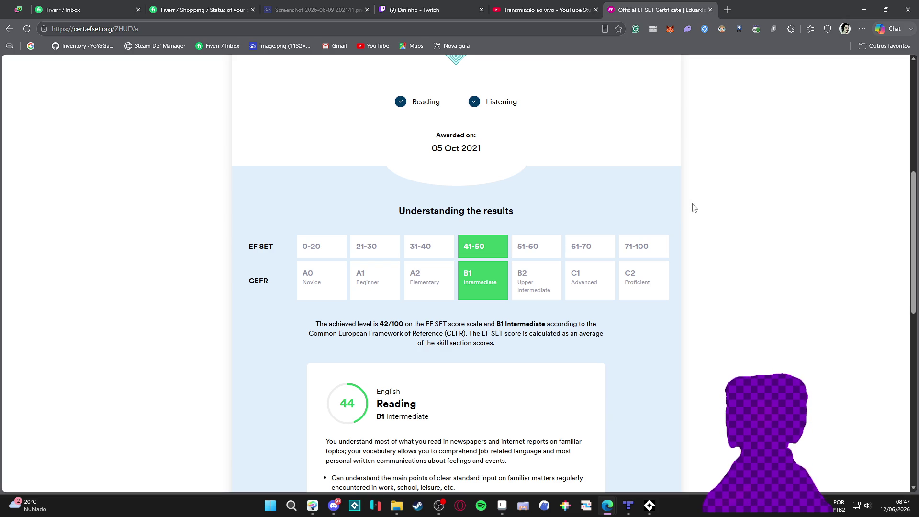
{"action": "scroll", "coordinate": [693, 207], "scroll_direction": "up", "scroll_amount": 3}
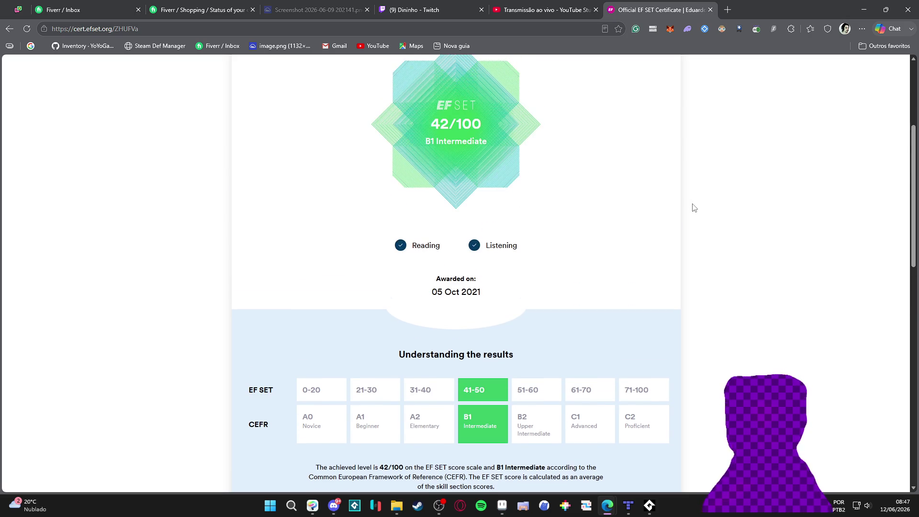
{"action": "scroll", "coordinate": [694, 207], "scroll_direction": "down", "scroll_amount": 3}
{"action": "scroll", "coordinate": [692, 208], "scroll_direction": "down", "scroll_amount": 5}
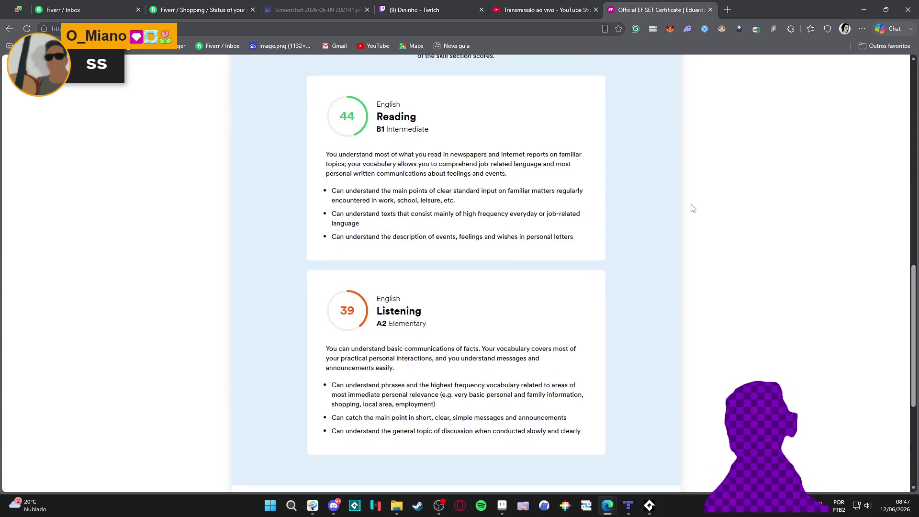
{"action": "scroll", "coordinate": [692, 208], "scroll_direction": "down", "scroll_amount": 5}
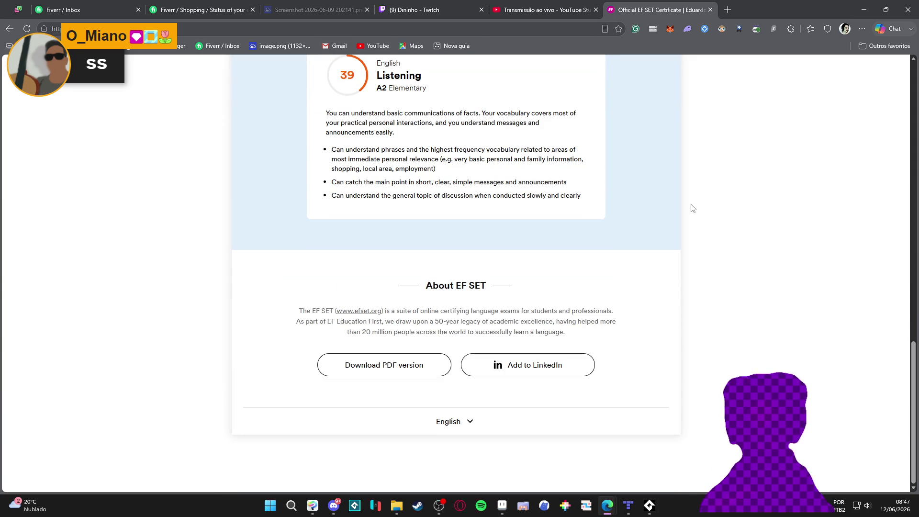
{"action": "scroll", "coordinate": [692, 208], "scroll_direction": "up", "scroll_amount": 15}
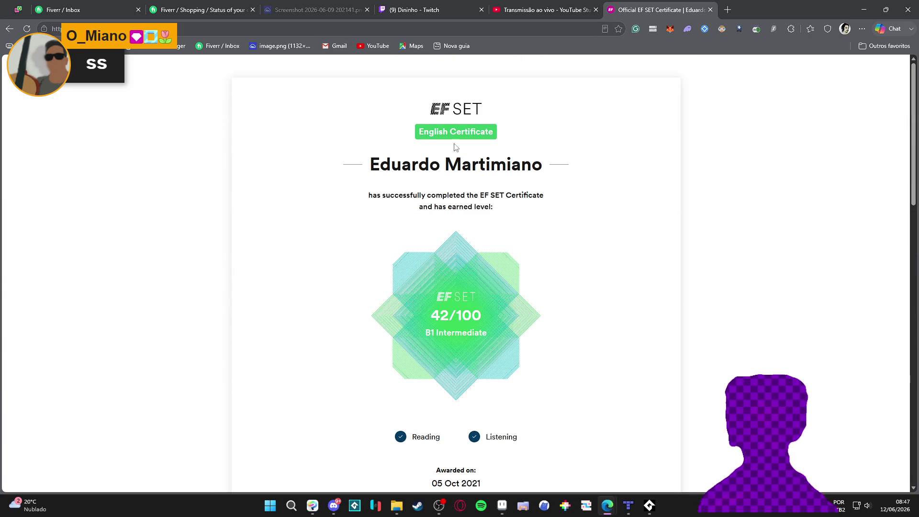
Go to cert.efset.org and restore the browser to a smaller window
{"action": "key", "text": "ctrl+l"}
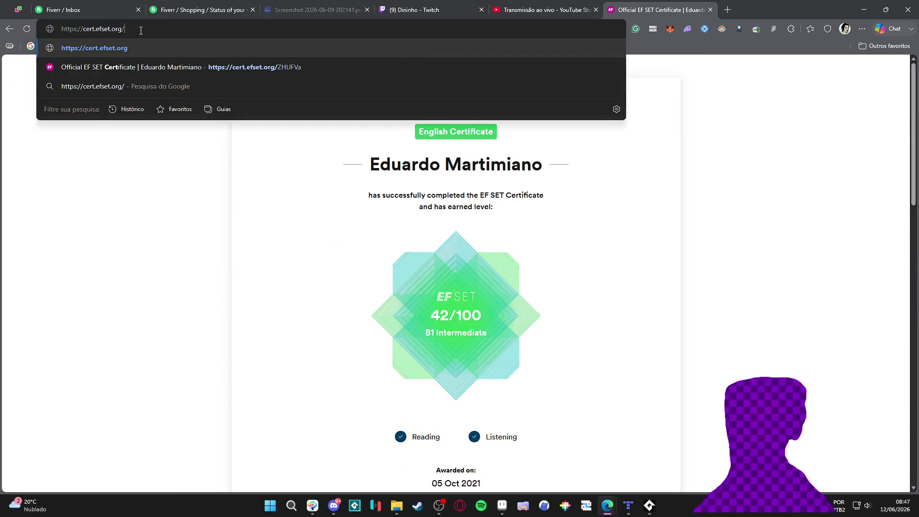
{"action": "key", "text": "Return"}
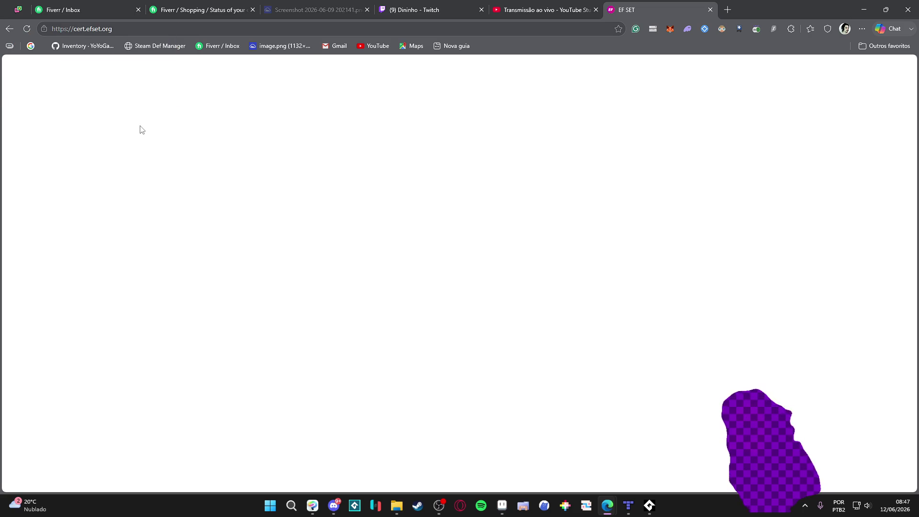
{"action": "double_click", "coordinate": [778, 4]}
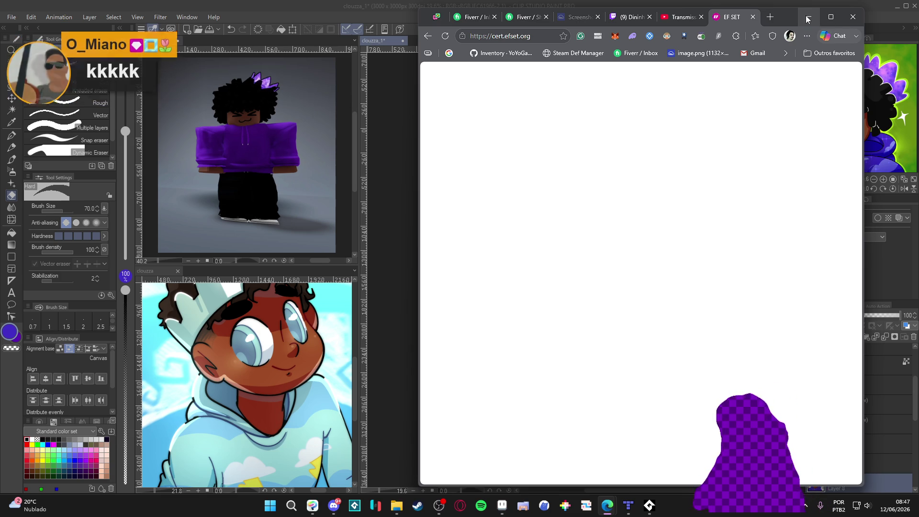
Minimize Edge and select Layer 18, then the multiply Layer 17
{"action": "left_click", "coordinate": [807, 18]}
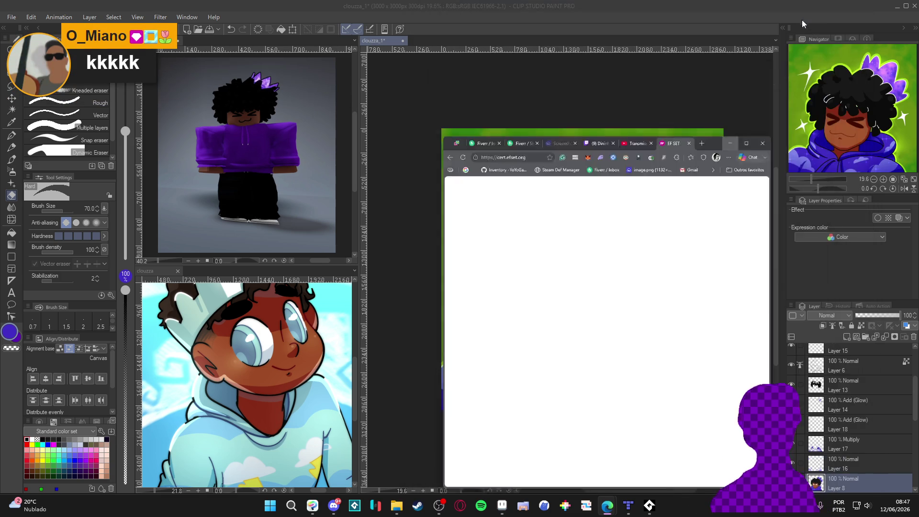
{"action": "left_click", "coordinate": [810, 424]}
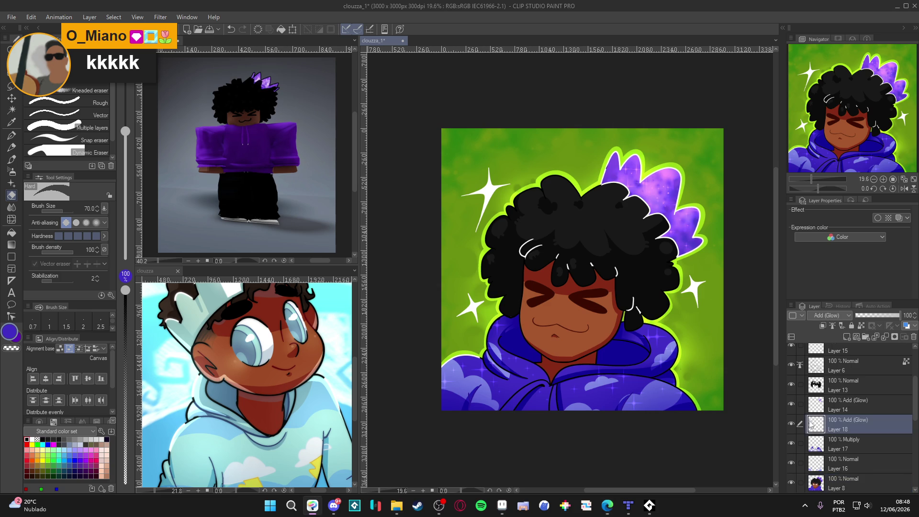
{"action": "left_click", "coordinate": [832, 449]}
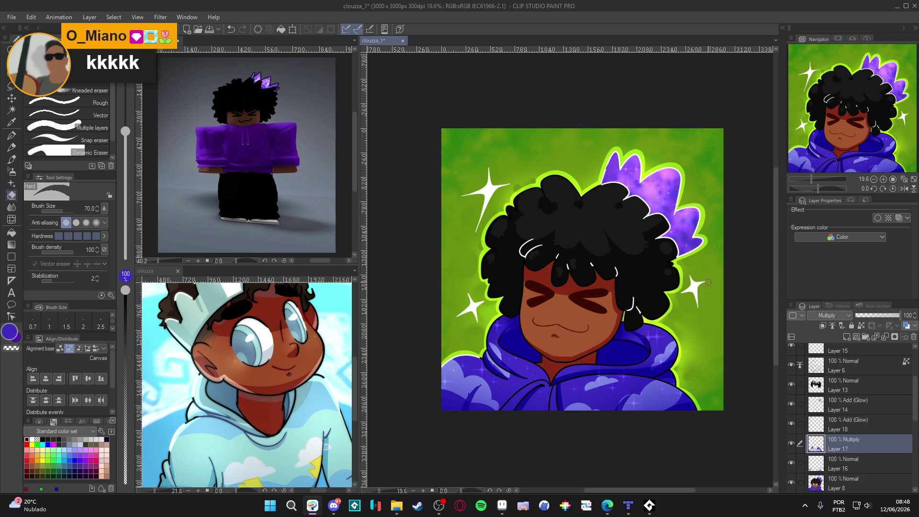
Select glow Layer 12 and open the Layer menu for a new correction layer
{"action": "scroll", "coordinate": [818, 459], "scroll_direction": "down", "scroll_amount": 3}
{"action": "left_click", "coordinate": [835, 416]}
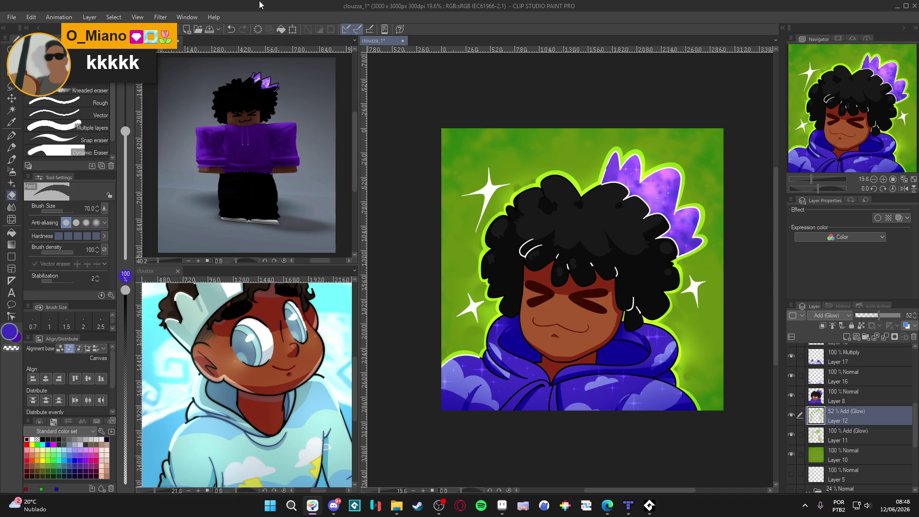
{"action": "left_click", "coordinate": [90, 17]}
Add a Hue/Saturation/Luminosity correction layer with the hue shifted to purple
{"action": "mouse_move", "coordinate": [192, 52]}
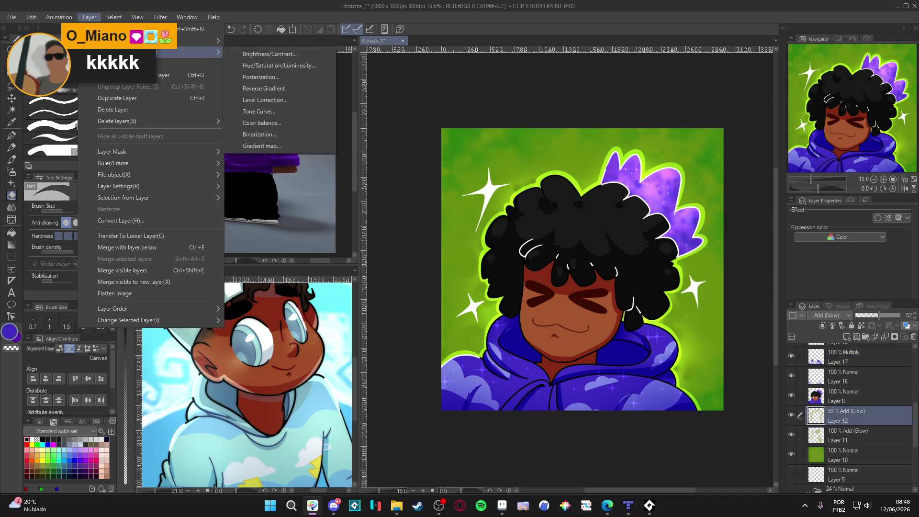
{"action": "left_click", "coordinate": [284, 68]}
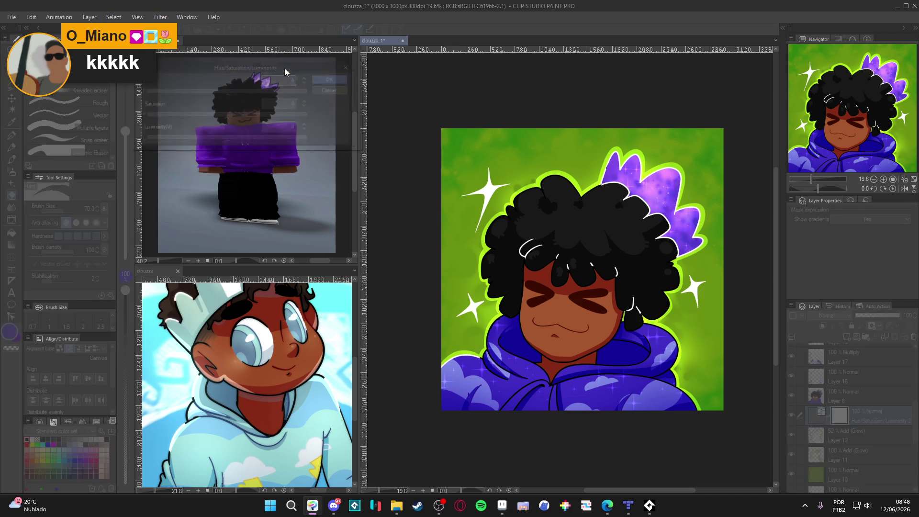
{"action": "mouse_move", "coordinate": [244, 91]}
{"action": "left_mouse_down"}
{"action": "mouse_move", "coordinate": [322, 102]}
{"action": "mouse_move", "coordinate": [136, 92]}
{"action": "left_mouse_up"}
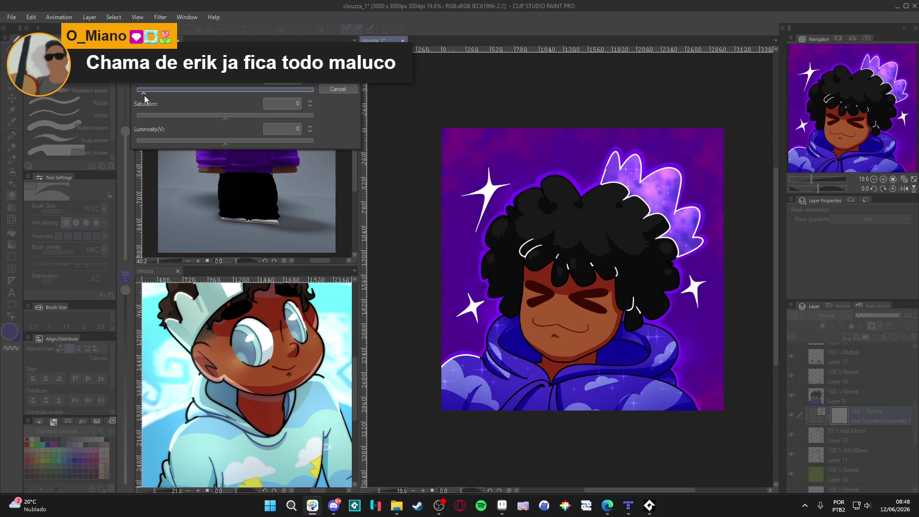
{"action": "left_click_drag", "start_coordinate": [143, 97], "coordinate": [150, 99]}
{"action": "left_click", "coordinate": [337, 78]}
On Layer 8, switch to the soft airbrush and pick a skin-brown colour
{"action": "scroll", "coordinate": [645, 286], "scroll_direction": "up", "scroll_amount": 1}
{"action": "scroll", "coordinate": [624, 299], "scroll_direction": "up", "scroll_amount": 1}
{"action": "scroll", "coordinate": [598, 270], "scroll_direction": "down", "scroll_amount": 1}
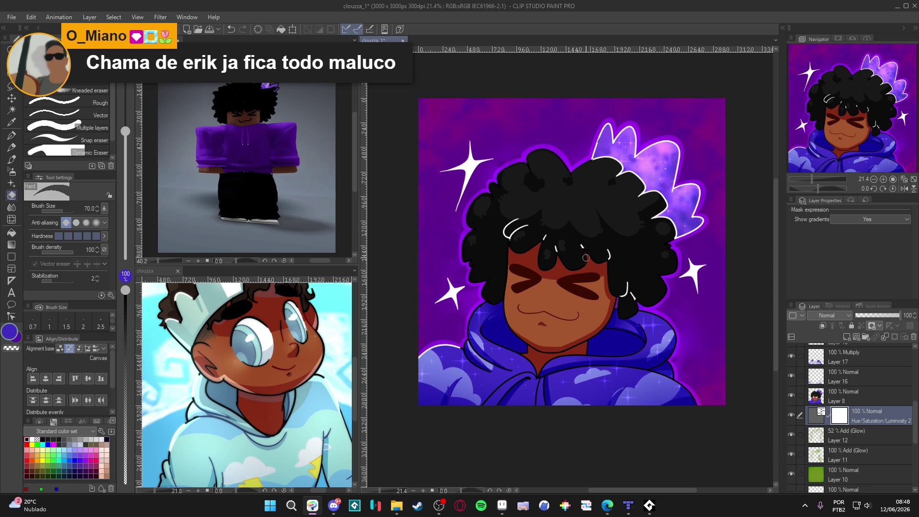
{"action": "left_click_drag", "start_coordinate": [594, 266], "coordinate": [605, 278]}
{"action": "scroll", "coordinate": [606, 278], "scroll_direction": "up", "scroll_amount": 1}
{"action": "scroll", "coordinate": [673, 307], "scroll_direction": "down", "scroll_amount": 1}
{"action": "left_click", "coordinate": [834, 395]}
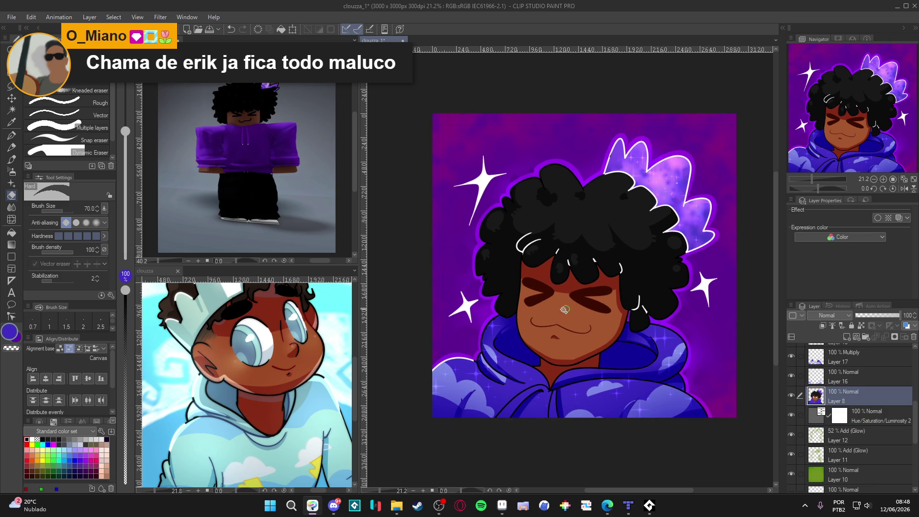
{"action": "key", "text": "b"}
{"action": "left_click", "coordinate": [546, 314], "text": "alt"}
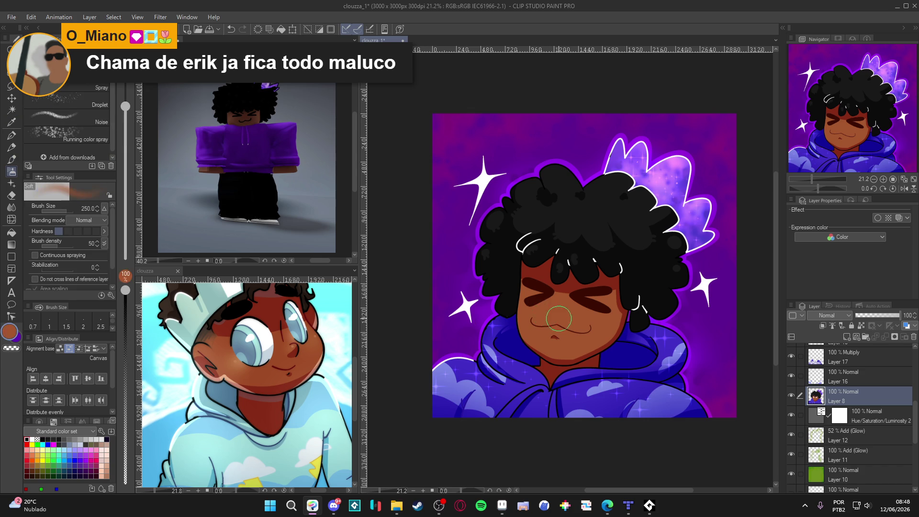